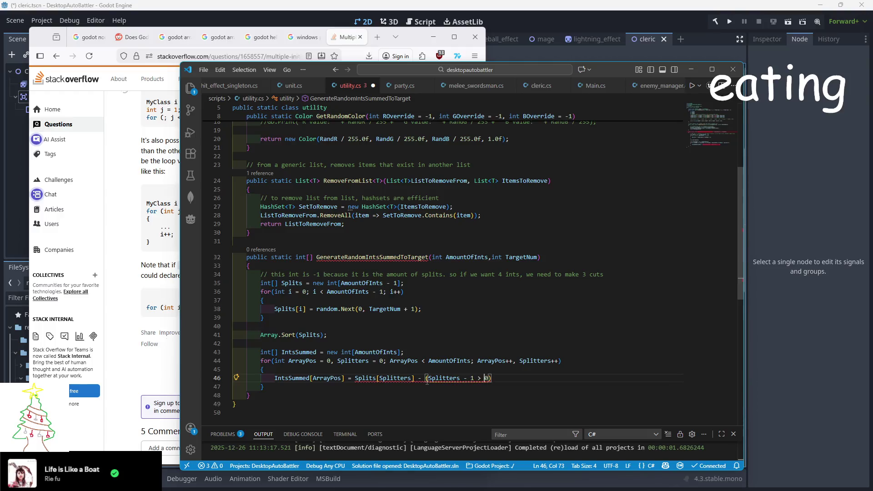
# Step: Rewrite line 46 to subtract (Splitters - 1 >= 0 ? Splits[Splitters - 1] : 0) and close it with );
pyautogui.write('=')
pyautogui.press('Right')
pyautogui.write('? ')
pyautogui.write('Splits')
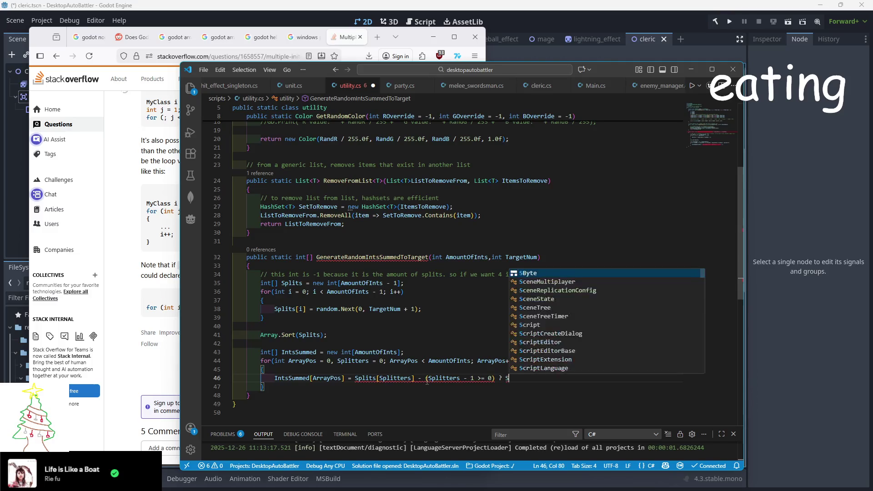
pyautogui.write('[Splitters -')
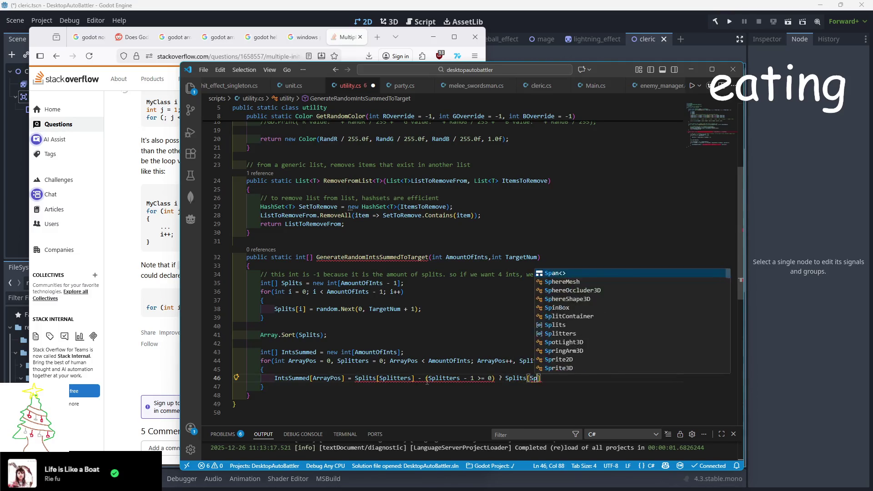
pyautogui.write(' 1] : ')
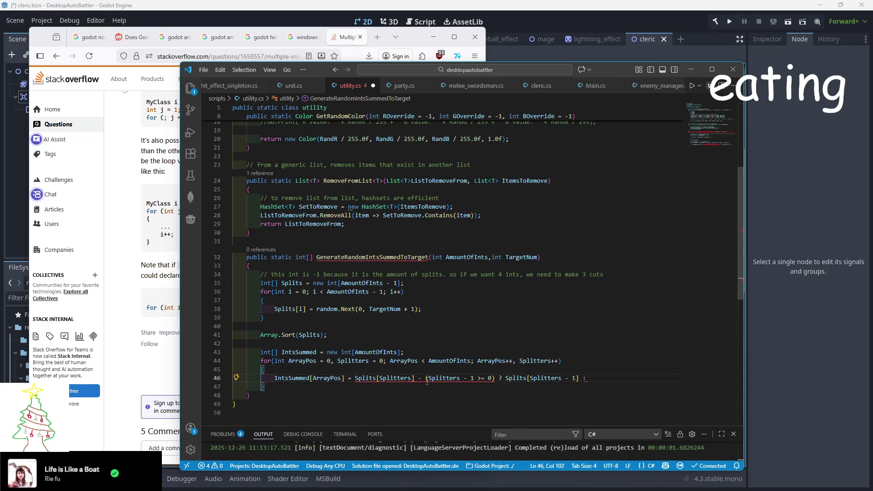
pyautogui.write(' 0')
pyautogui.press('BackSpace')
pyautogui.press('BackSpace')
pyautogui.write('0')
pyautogui.moveTo(440, 375)
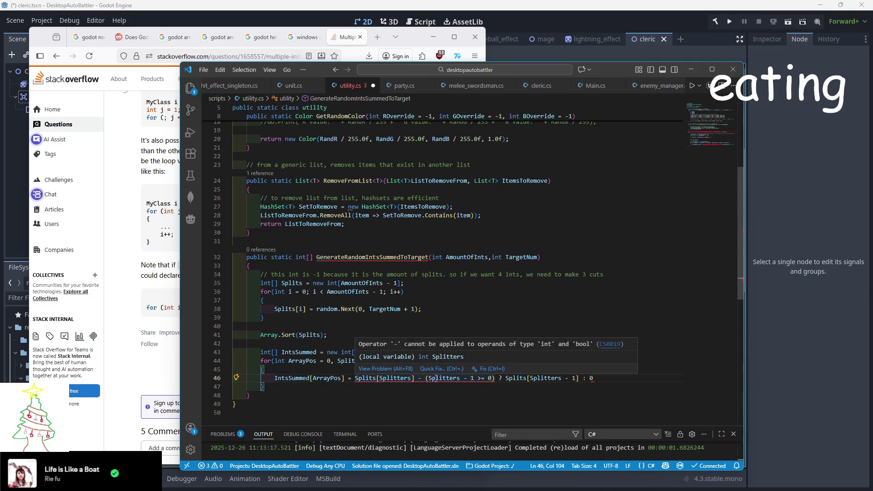
pyautogui.click(427, 378)
pyautogui.write('(')
pyautogui.press('End')
pyautogui.write(');')
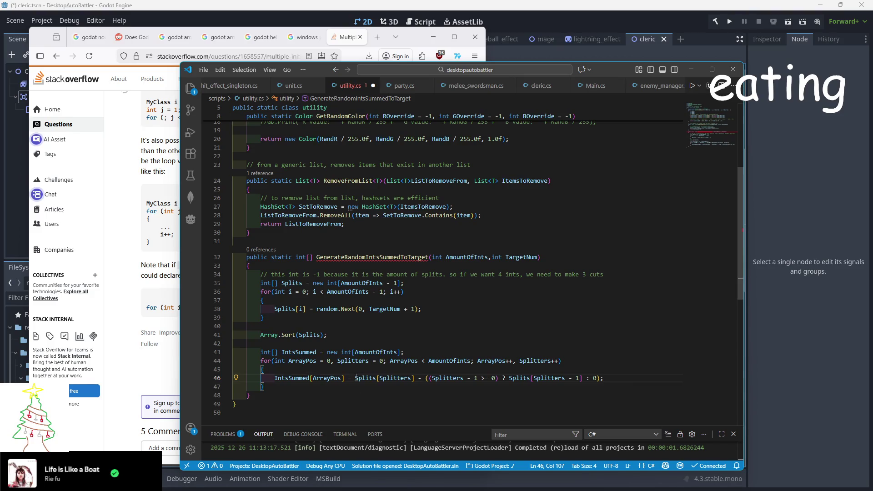
# Step: Prefix line 46 with (Splitters == AmountOfInts) ? TargetNum - Splits[Splitters - 1] : so the last entry differs
pyautogui.click(356, 377)
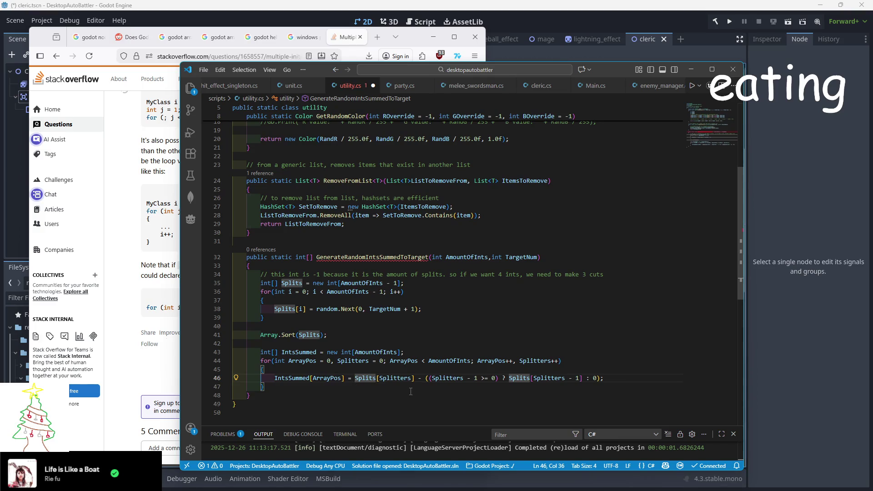
pyautogui.write('((Splitters')
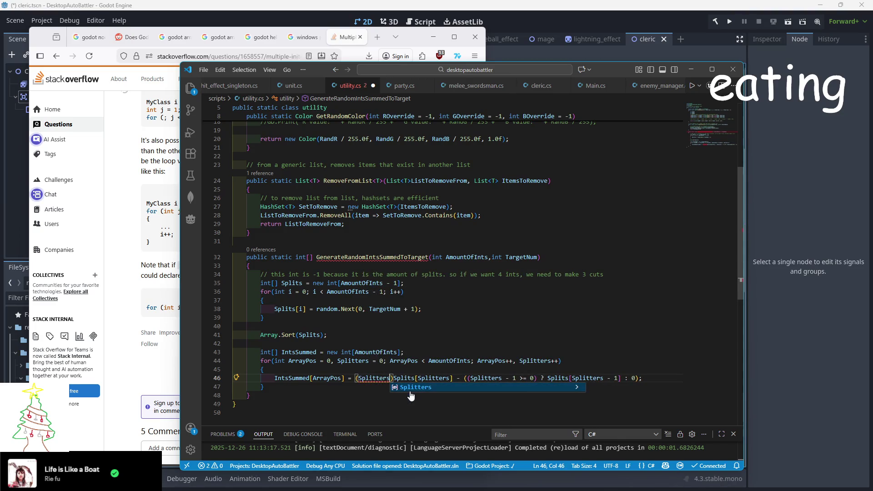
pyautogui.write(' == Amoun')
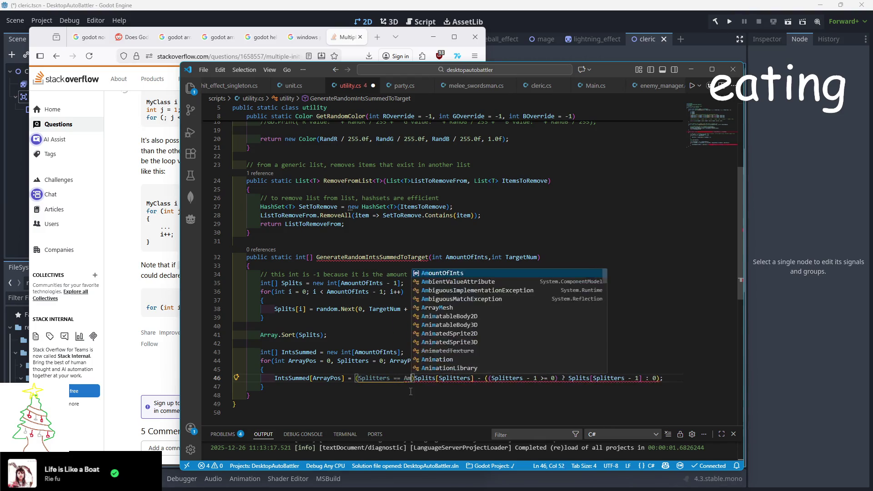
pyautogui.write('tOfInts')
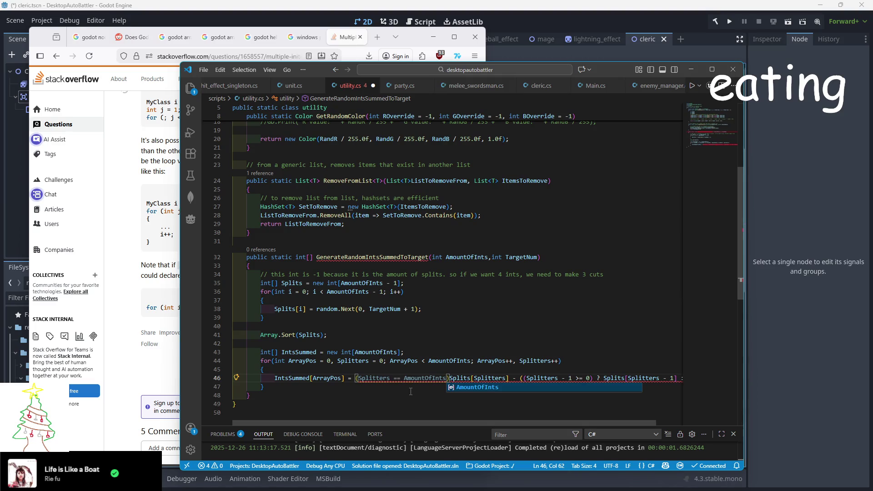
pyautogui.write(') ? ')
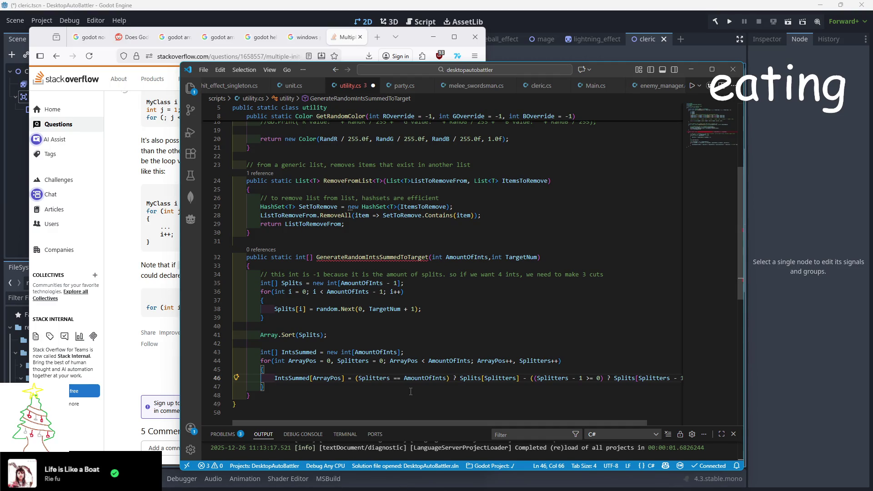
pyautogui.write('Target')
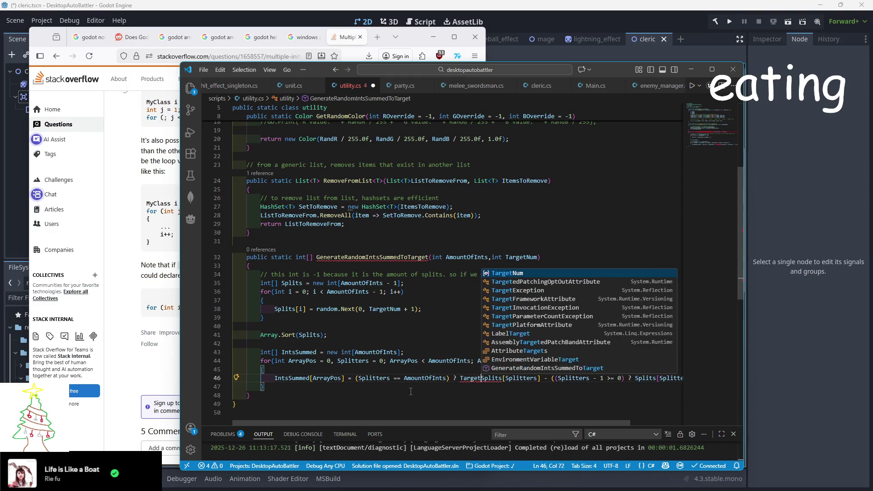
pyautogui.press('Tab')
pyautogui.write('- ')
pyautogui.write('Splitters')
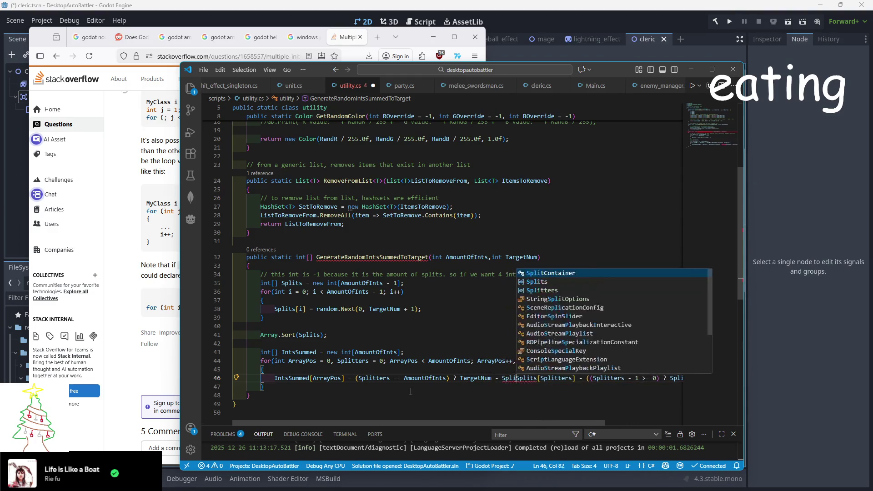
pyautogui.press('BackSpace')
pyautogui.press('BackSpace')
pyautogui.press('BackSpace')
pyautogui.write('s Spl')
pyautogui.press('BackSpace')
pyautogui.press('BackSpace')
pyautogui.press('BackSpace')
pyautogui.write('[Splitters - 1]')
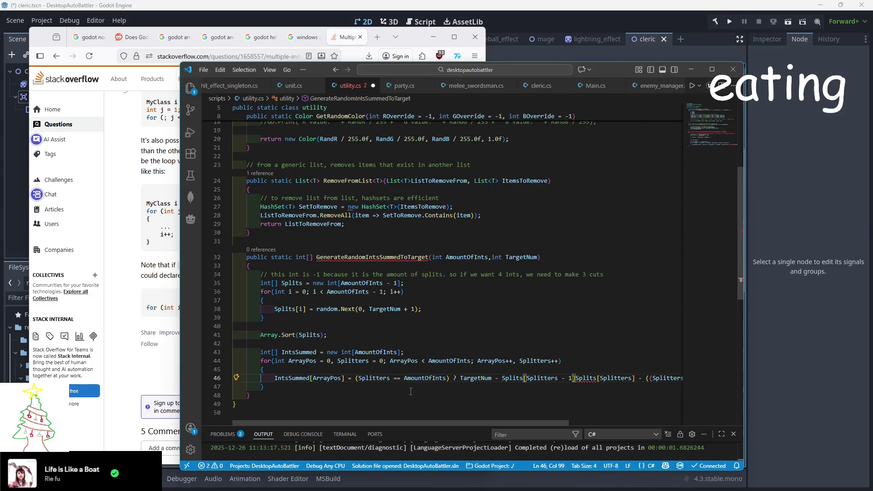
pyautogui.write(' :')
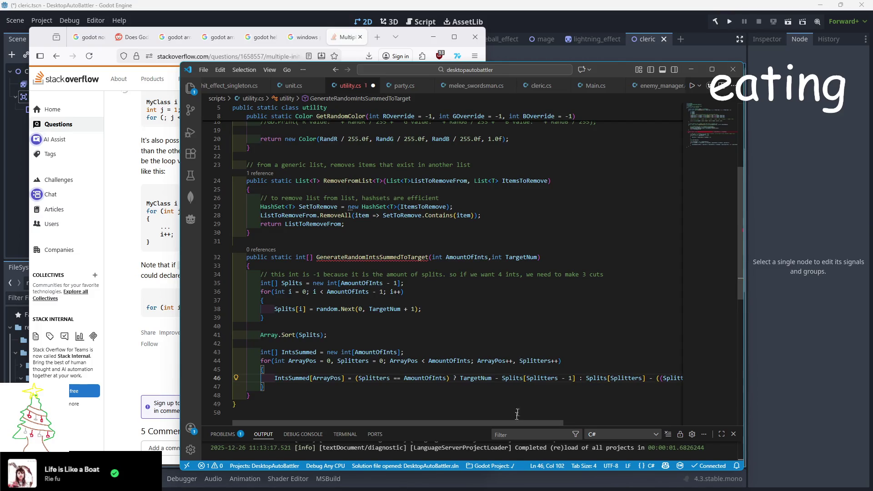
pyautogui.moveTo(503, 421); pyautogui.dragTo(550, 421)
pyautogui.hscroll(-5, 549, 421)
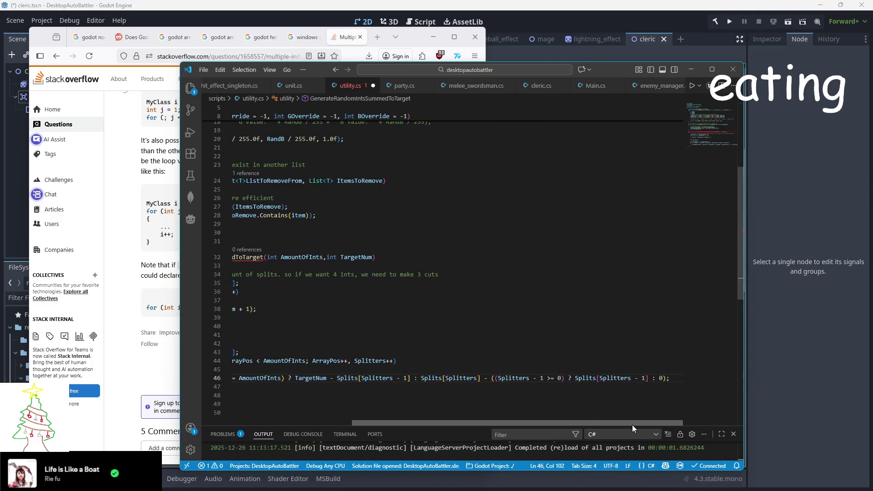
pyautogui.scroll(-1, 297, 380)
pyautogui.click(286, 364)
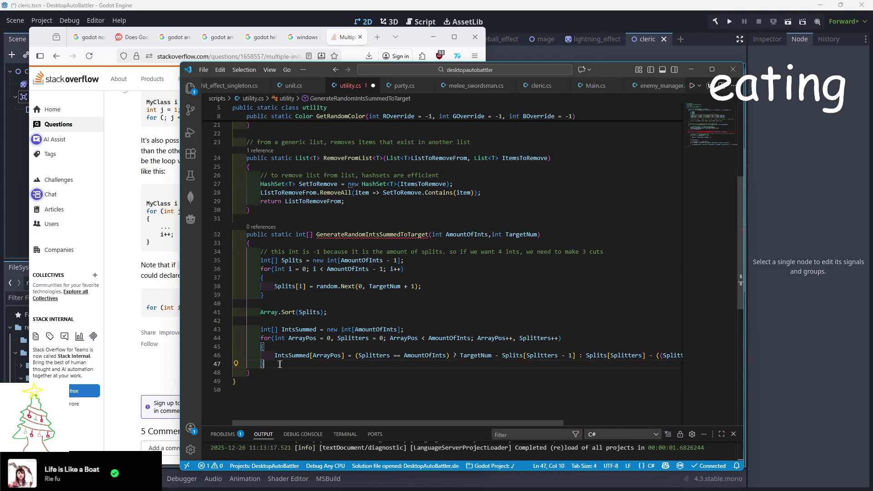
pyautogui.scroll(-1, 286, 359)
# Step: Add return IntsSummed; after the loop and save utility.cs
pyautogui.press('Return')
pyautogui.press('Return')
pyautogui.write('return IntsS')
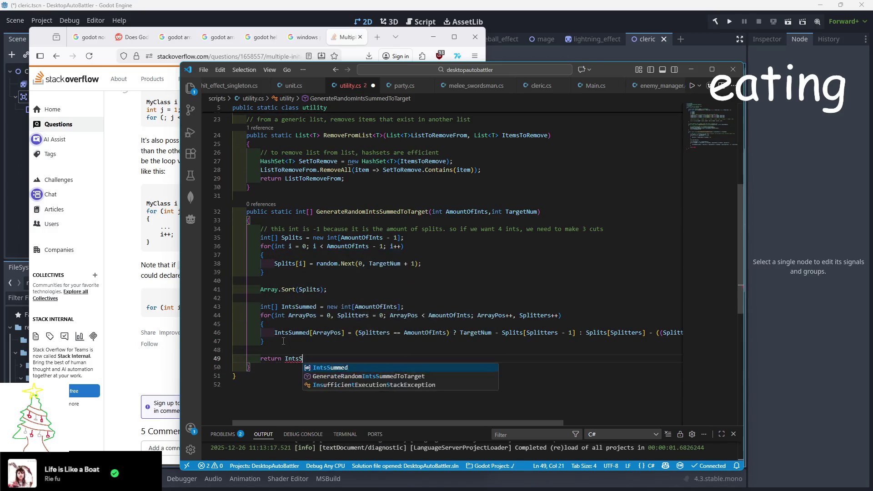
pyautogui.write('ummed;')
pyautogui.click(297, 341)
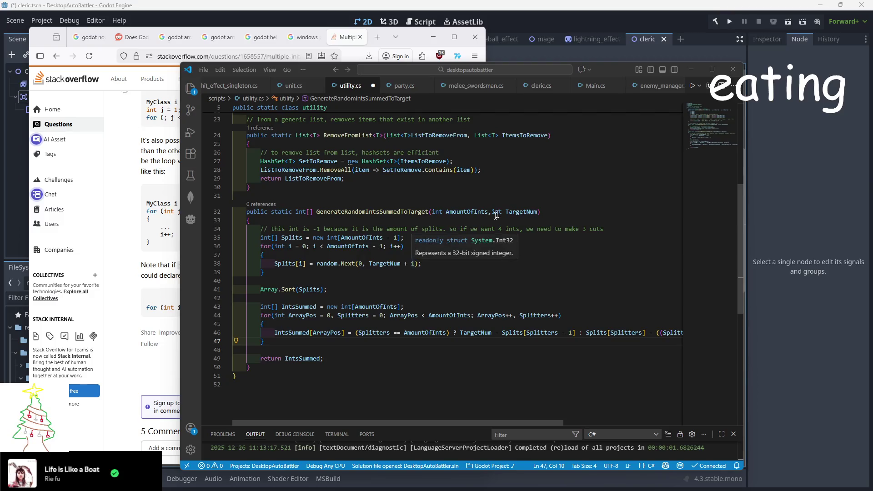
pyautogui.hotkey('ctrl', 's')
# Step: Search the project for GetRandomColor and open its usage in random_color_picker.cs
pyautogui.click(432, 263)
pyautogui.scroll(5, 359, 232)
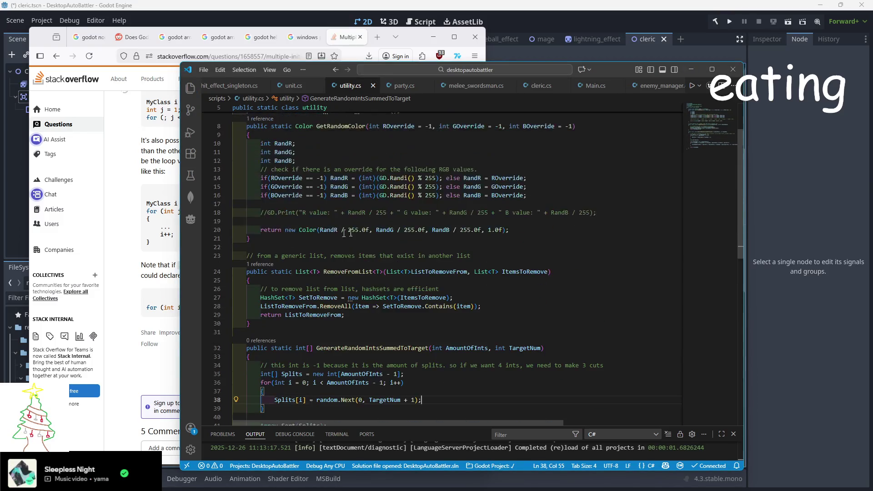
pyautogui.scroll(2, 359, 232)
pyautogui.click(325, 190)
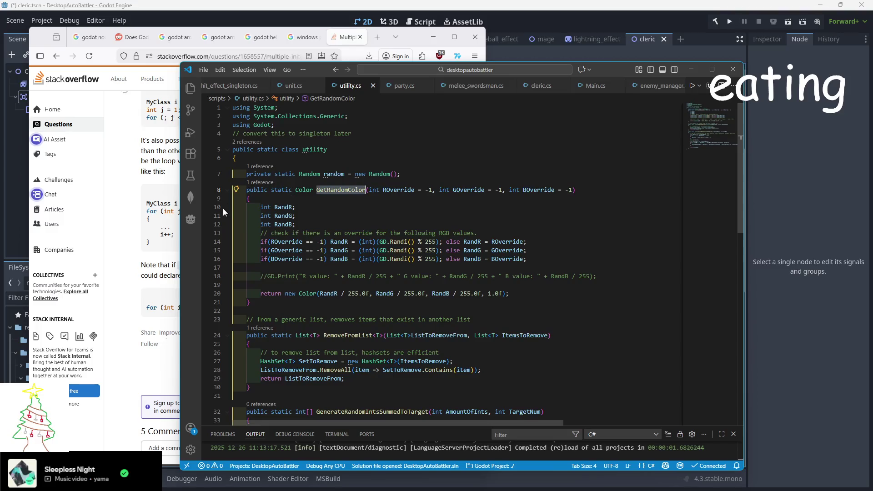
pyautogui.hotkey('ctrl', 'b')
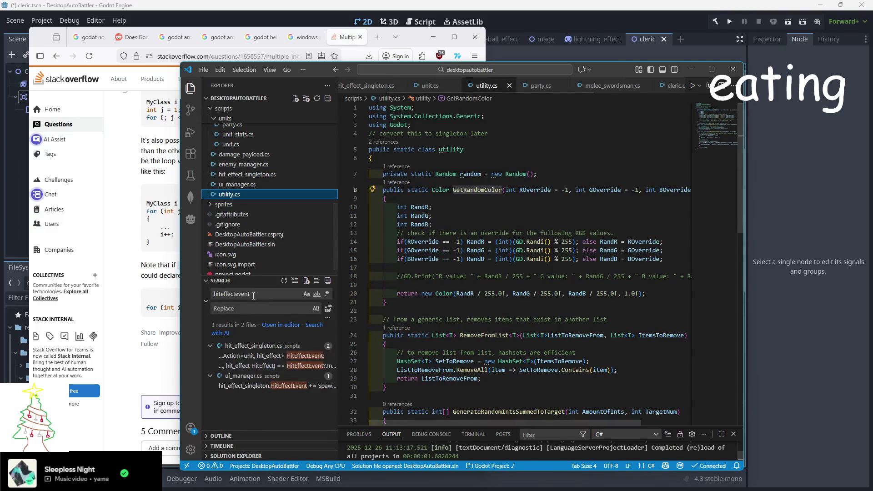
pyautogui.hotkey('ctrl', 'shift', 'f')
pyautogui.click(249, 356)
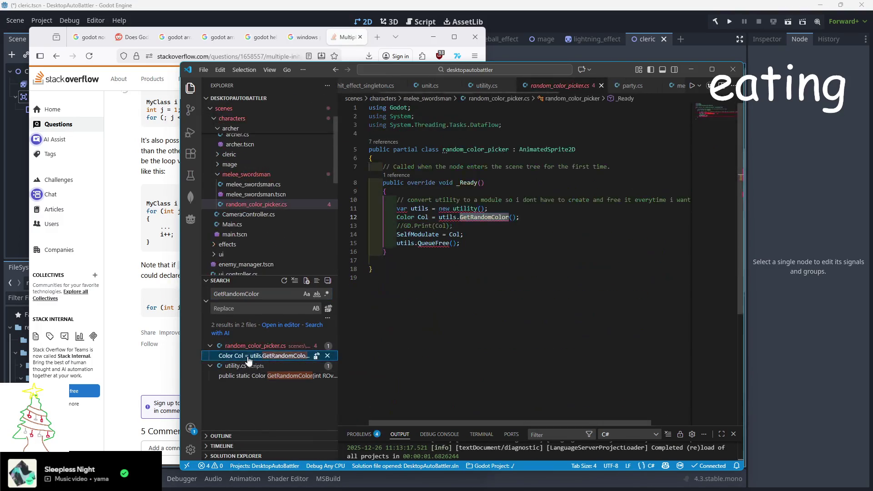
# Step: Delete the line creating the utility instance and the utils.QueueFree() line
pyautogui.scroll(2, 269, 237)
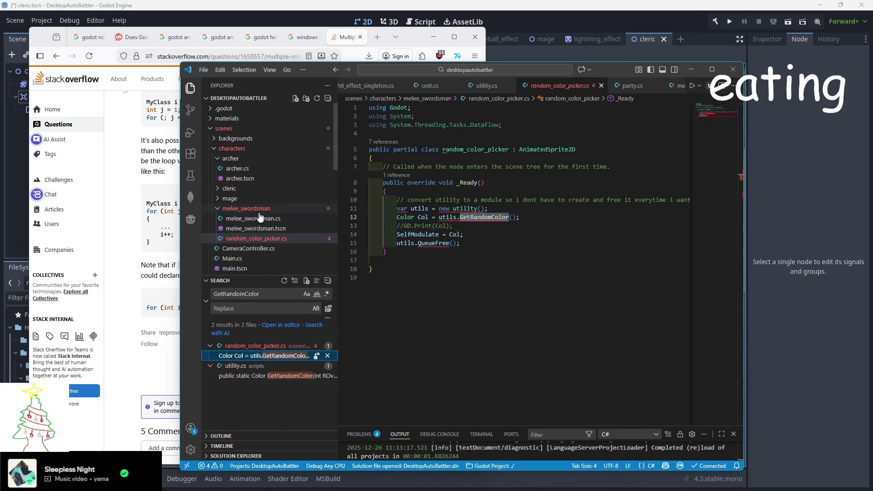
pyautogui.scroll(-1, 264, 218)
pyautogui.scroll(1, 293, 238)
pyautogui.moveTo(494, 208)
pyautogui.mouseDown()
pyautogui.moveTo(370, 200)
pyautogui.moveTo(369, 208)
pyautogui.mouseUp()
pyautogui.press('BackSpace')
pyautogui.press('BackSpace')
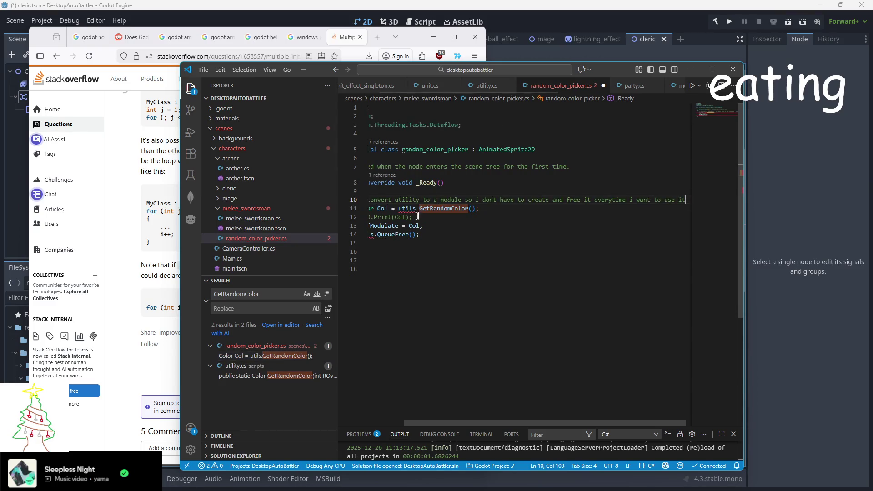
pyautogui.moveTo(433, 421); pyautogui.dragTo(398, 420)
pyautogui.click(477, 232)
pyautogui.tripleClick(477, 232)
pyautogui.press('BackSpace')
# Step: Change utils to utility in the GetRandomColor call, save random_color_picker.cs, and switch to Main.cs
pyautogui.doubleClick(444, 209)
pyautogui.write('utl')
pyautogui.press('Left')
pyautogui.write('ility')
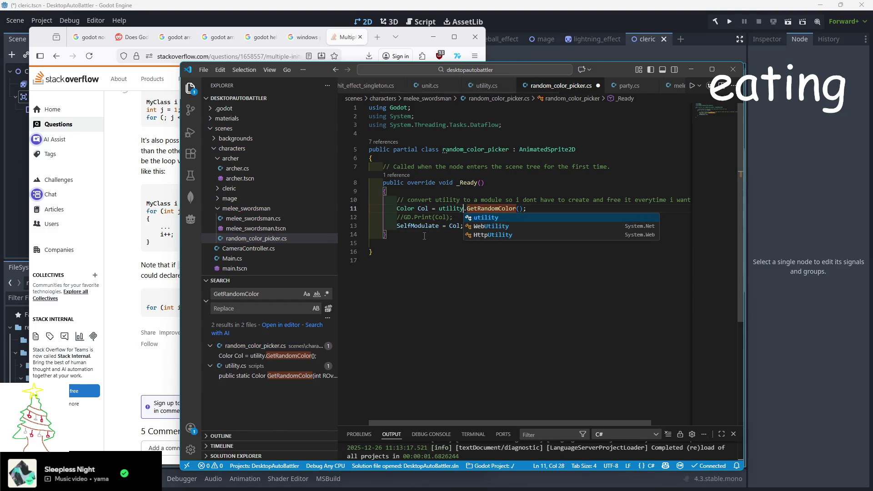
pyautogui.click(424, 236)
pyautogui.scroll(-3, 275, 229)
pyautogui.press('Down')
pyautogui.hotkey('ctrl', 's')
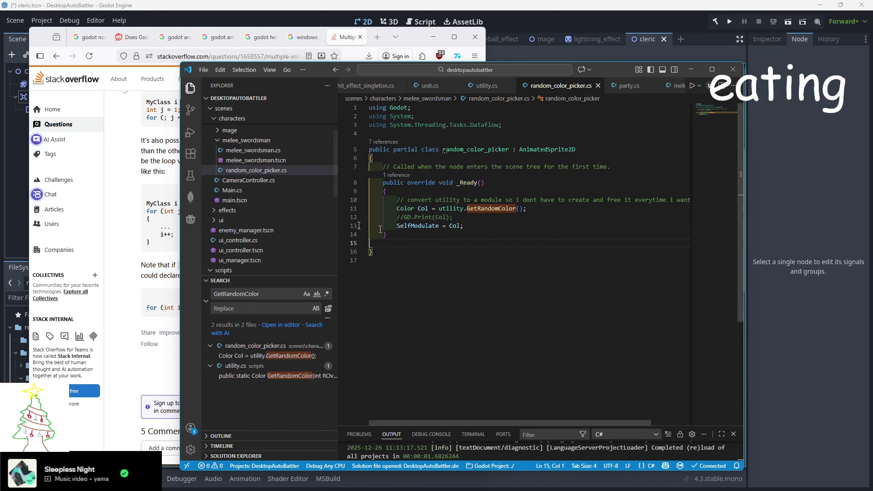
pyautogui.scroll(3, 255, 196)
pyautogui.scroll(-2, 535, 92)
pyautogui.scroll(-3, 535, 92)
pyautogui.click(575, 85)
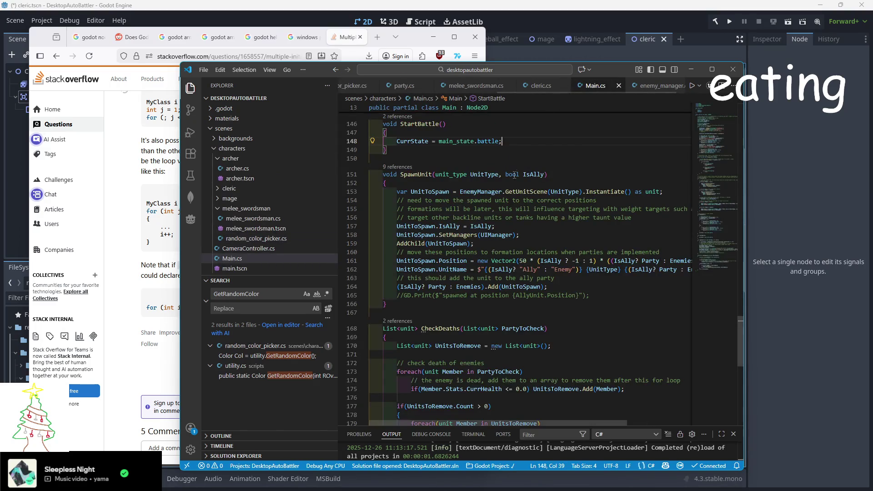
# Step: Replace the two Rand variables with int[] RandUnits = utility.GenerateRandomIntsSummedToTarget(4, 6);
pyautogui.scroll(10, 502, 212)
pyautogui.scroll(20, 536, 206)
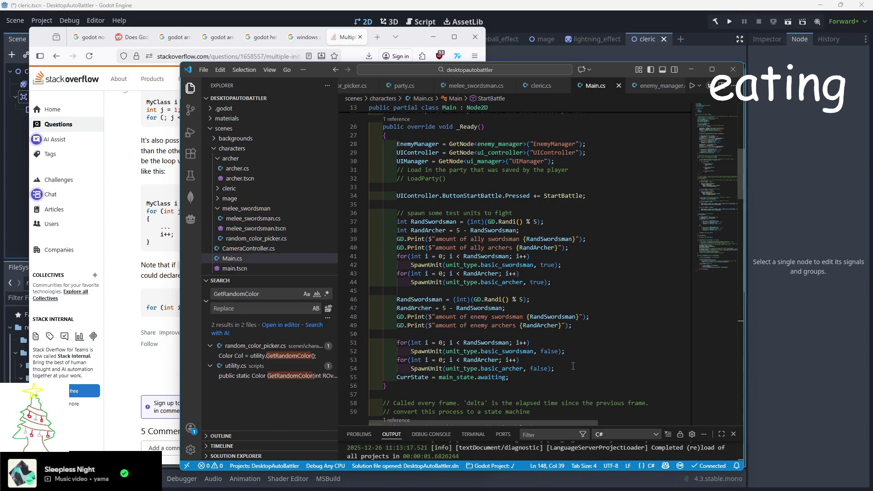
pyautogui.click(527, 229)
pyautogui.moveTo(527, 230); pyautogui.dragTo(411, 221)
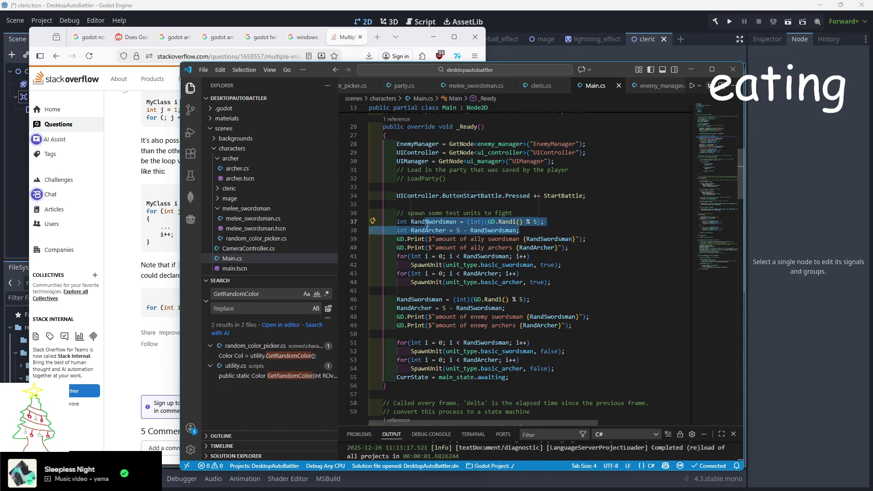
pyautogui.write('RandUnits = ')
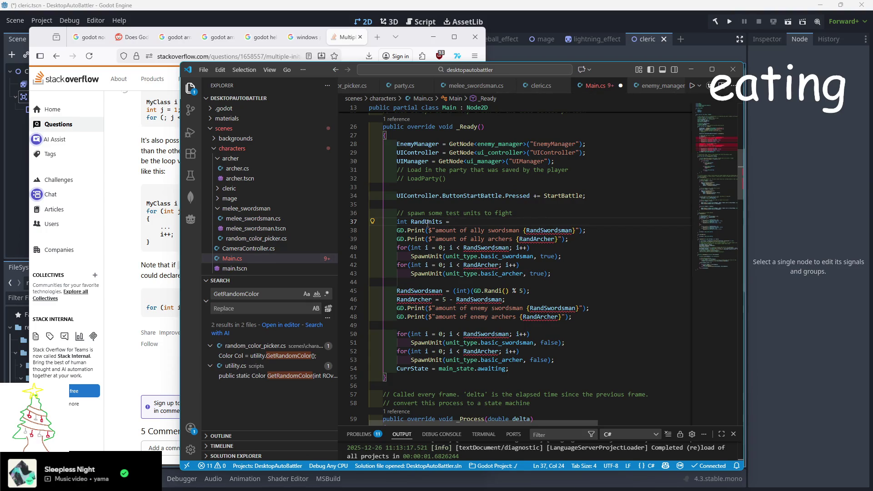
pyautogui.write('utility')
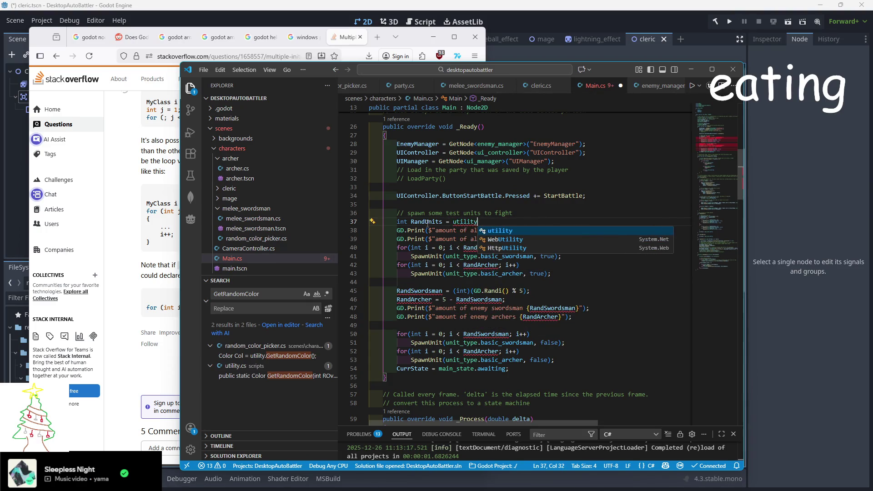
pyautogui.write('.Get')
pyautogui.press('Down')
pyautogui.press('Tab')
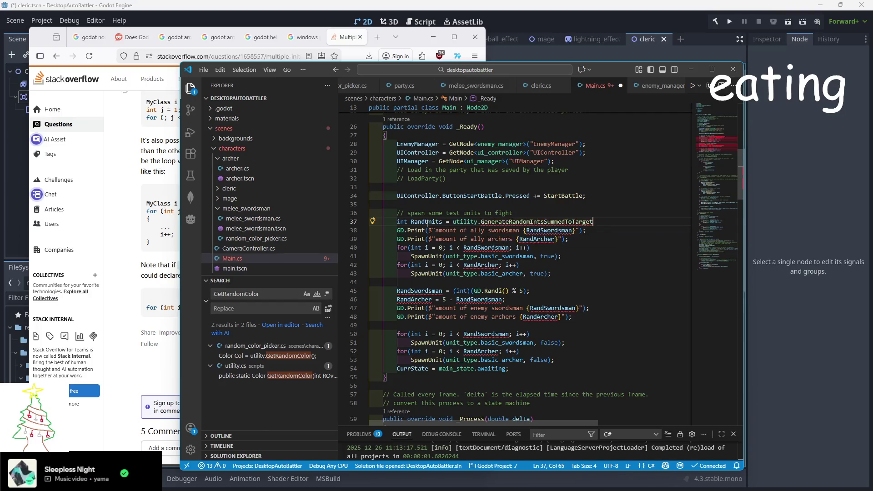
pyautogui.write('(4, ')
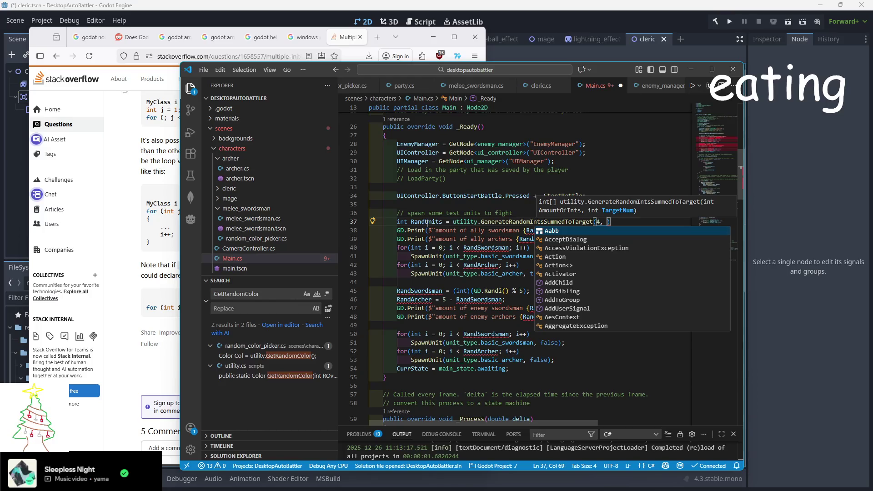
pyautogui.write('6);')
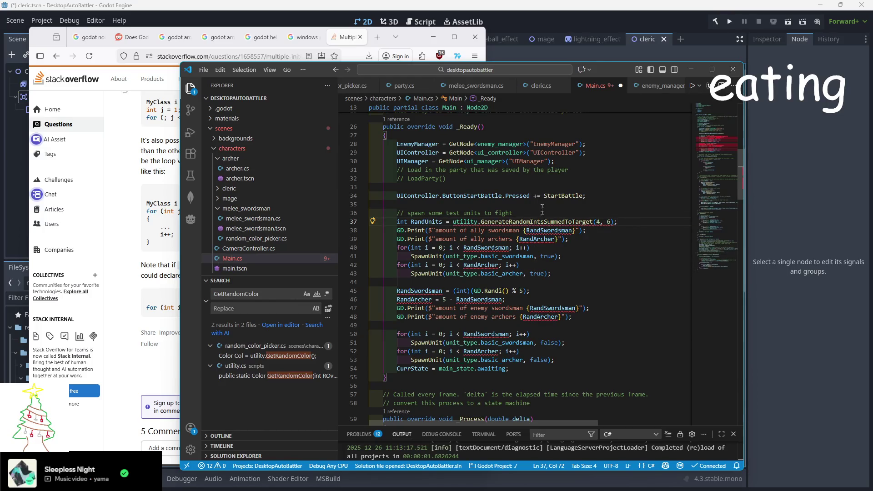
pyautogui.moveTo(531, 220)
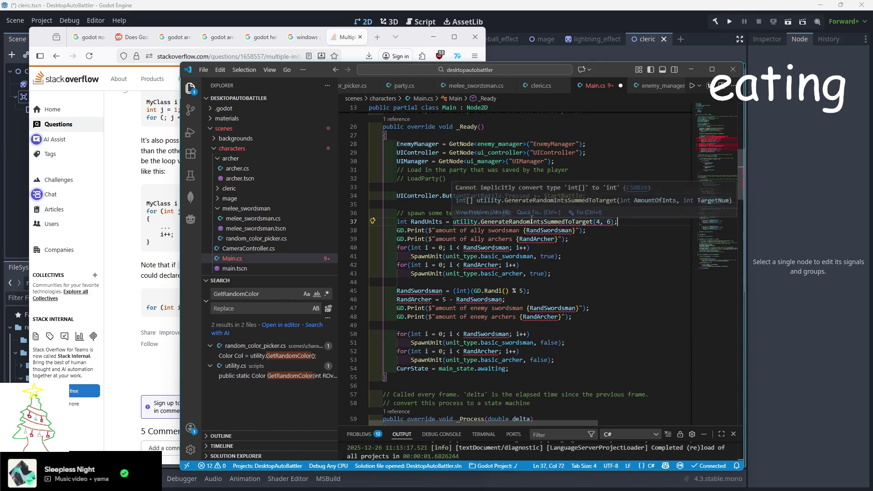
pyautogui.click(397, 222)
pyautogui.click(406, 223)
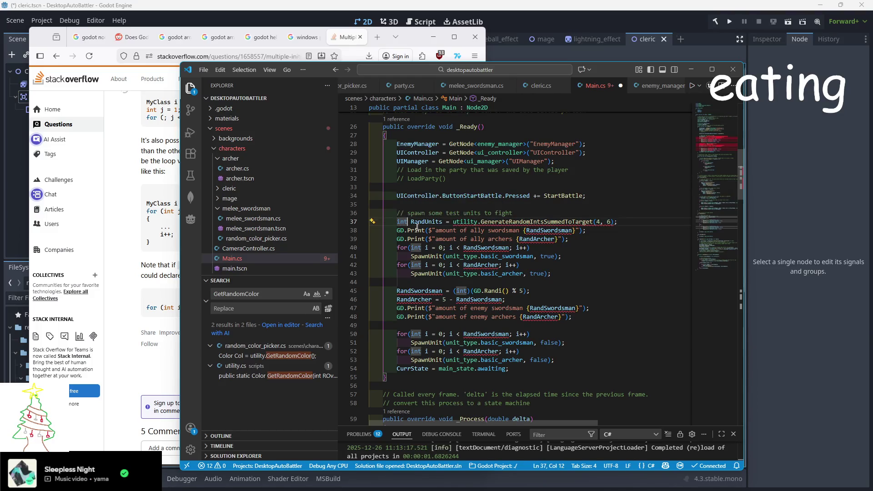
pyautogui.write('[]')
# Step: Make the swordsman and archer print lines use RandUnits[0] and RandUnits[1]
pyautogui.click(611, 232)
pyautogui.click(569, 239)
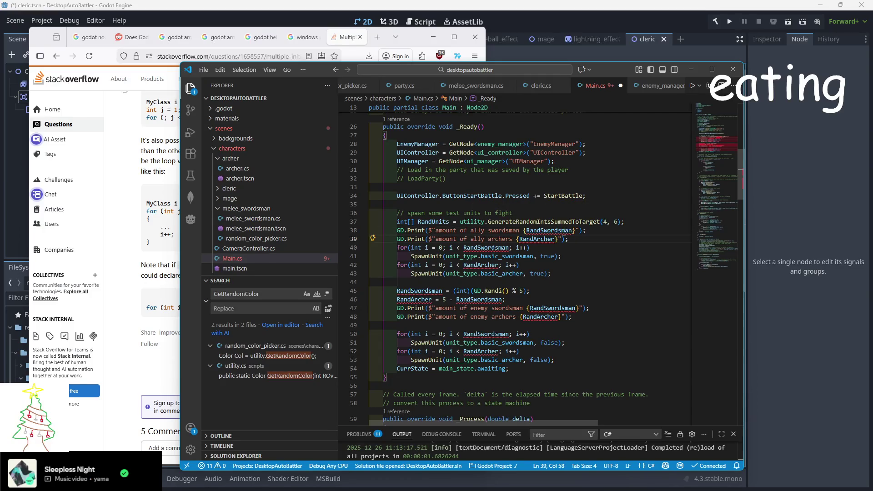
pyautogui.click(442, 221)
pyautogui.doubleClick(554, 230)
pyautogui.write('RandUnits[0')
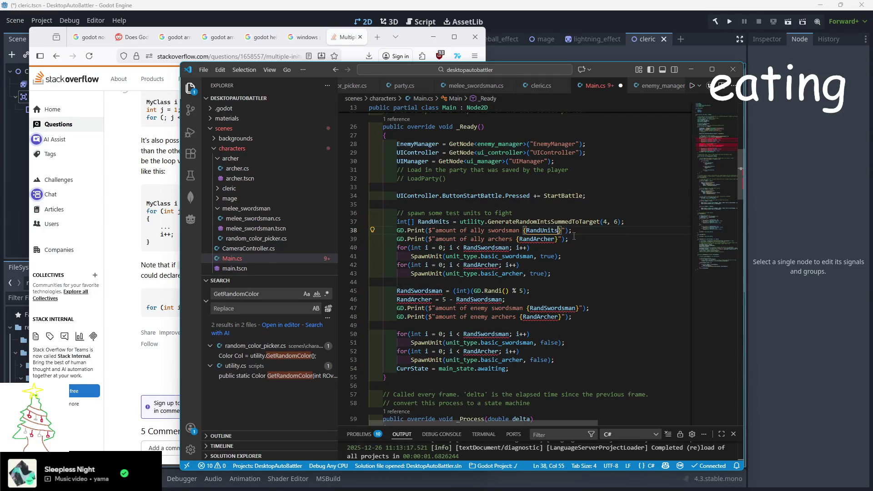
pyautogui.doubleClick(539, 239)
pyautogui.write('RandUnits[1')
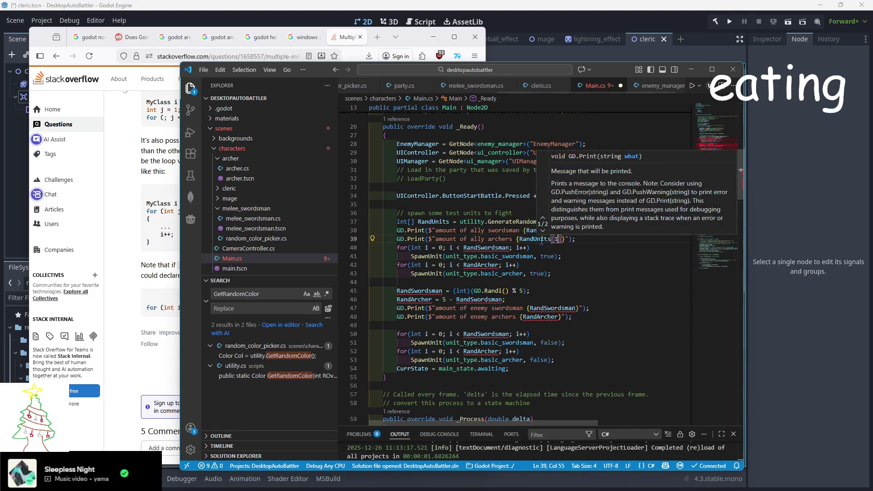
# Step: Add print lines for mages with RandUnits[2] and clerics with RandUnits[3]
pyautogui.moveTo(591, 240); pyautogui.dragTo(596, 231)
pyautogui.hotkey('ctrl', 'c')
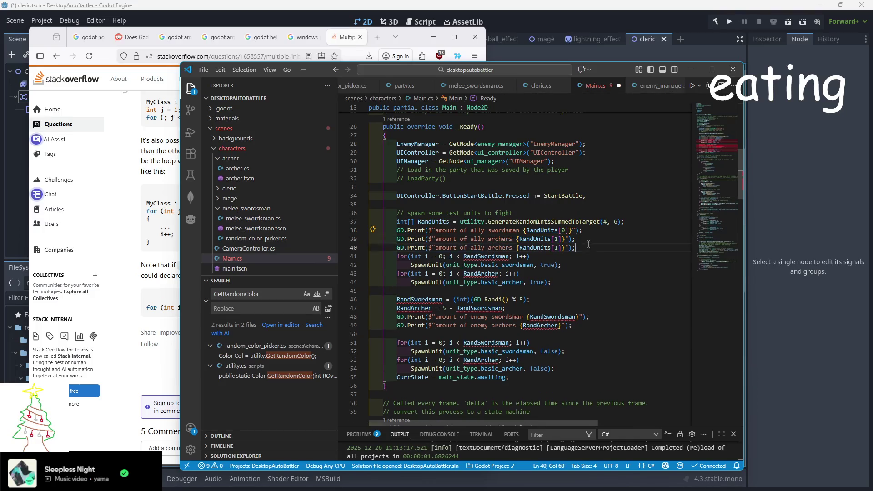
pyautogui.hotkey('ctrl', 'v')
pyautogui.hotkey('ctrl', 'v')
pyautogui.hotkey('ctrl', 'v')
pyautogui.doubleClick(556, 247)
pyautogui.write('2')
pyautogui.doubleClick(557, 256)
pyautogui.write('3')
pyautogui.doubleClick(502, 248)
pyautogui.write('mages')
pyautogui.doubleClick(499, 255)
pyautogui.write('clerics')
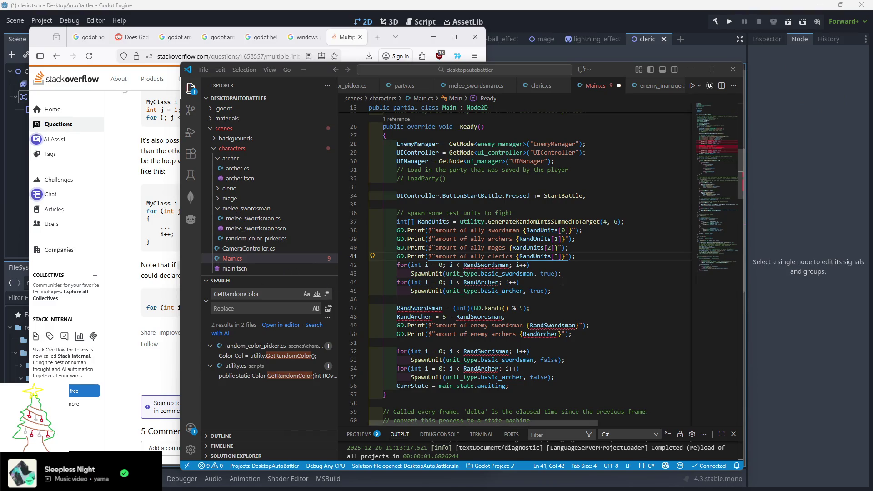
pyautogui.moveTo(526, 231); pyautogui.dragTo(568, 231)
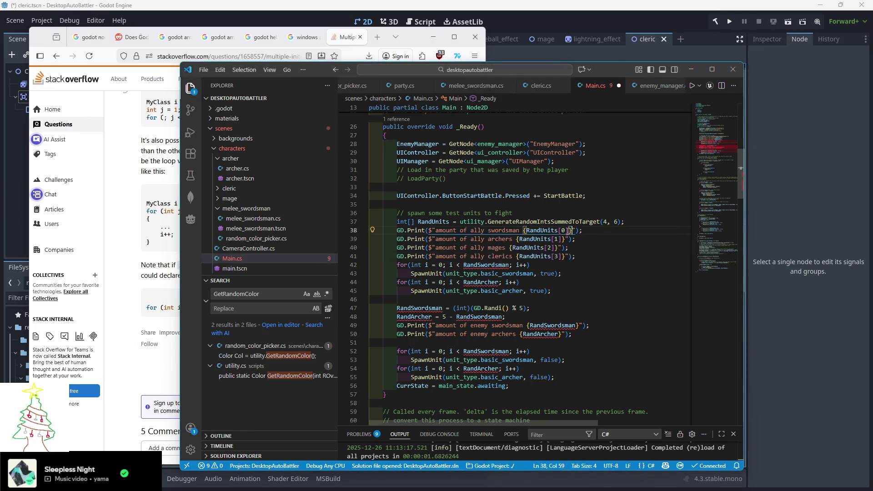
# Step: Size the swordsman and archer spawn loops with RandUnits[0] and RandUnits[1]
pyautogui.hotkey('ctrl', 'c')
pyautogui.doubleClick(498, 265)
pyautogui.hotkey('ctrl', 'v')
pyautogui.moveTo(559, 239); pyautogui.dragTo(520, 239)
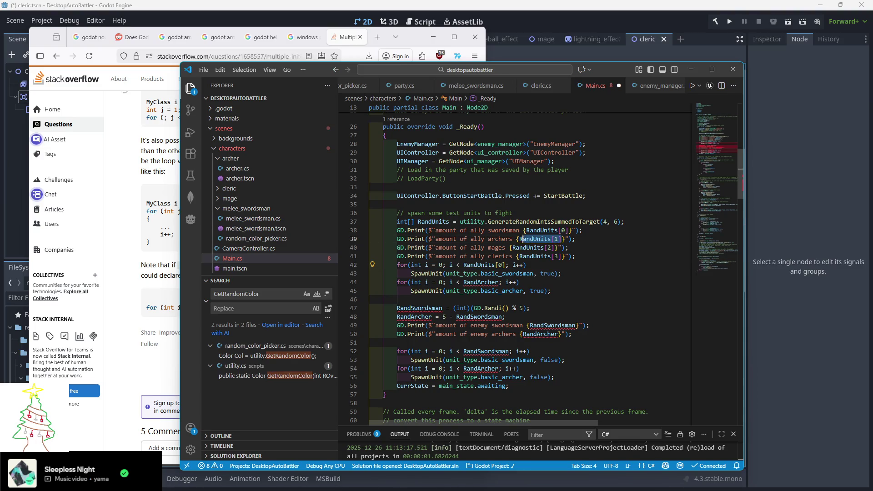
pyautogui.hotkey('ctrl', 'c')
pyautogui.doubleClick(481, 283)
pyautogui.hotkey('ctrl', 'v')
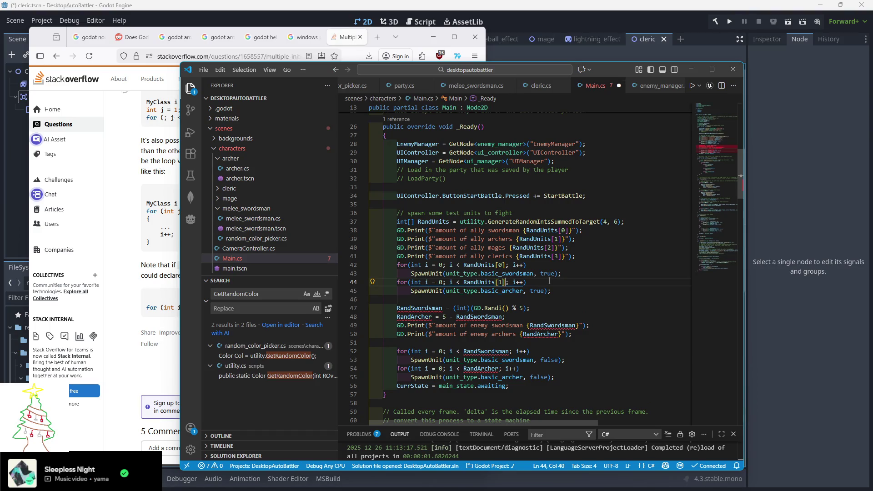
# Step: Add spawn loops for basic_mage with RandUnits[2] and basic_cleric with RandUnits[3]
pyautogui.moveTo(569, 291); pyautogui.dragTo(576, 276)
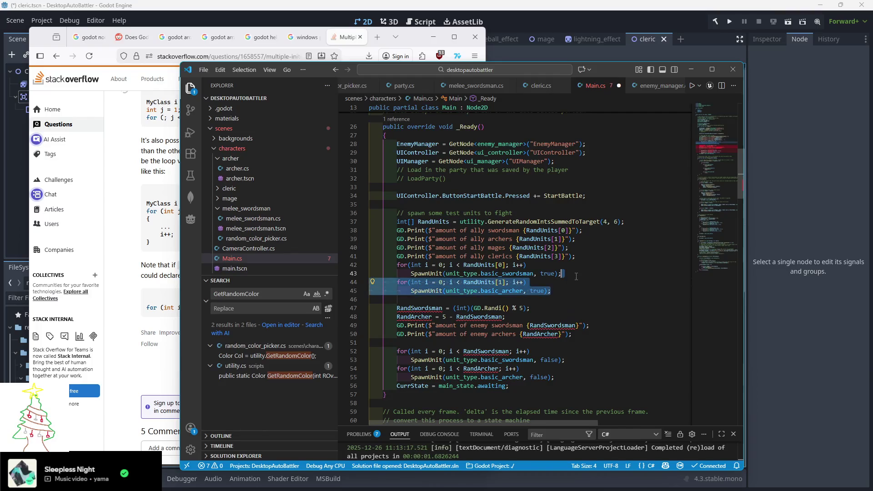
pyautogui.hotkey('ctrl', 'c')
pyautogui.hotkey('ctrl', 'v')
pyautogui.hotkey('ctrl', 'v')
pyautogui.hotkey('ctrl', 'v')
pyautogui.click(500, 299)
pyautogui.press('BackSpace')
pyautogui.write('2')
pyautogui.press('Down')
pyautogui.press('Down')
pyautogui.press('BackSpace')
pyautogui.write('3')
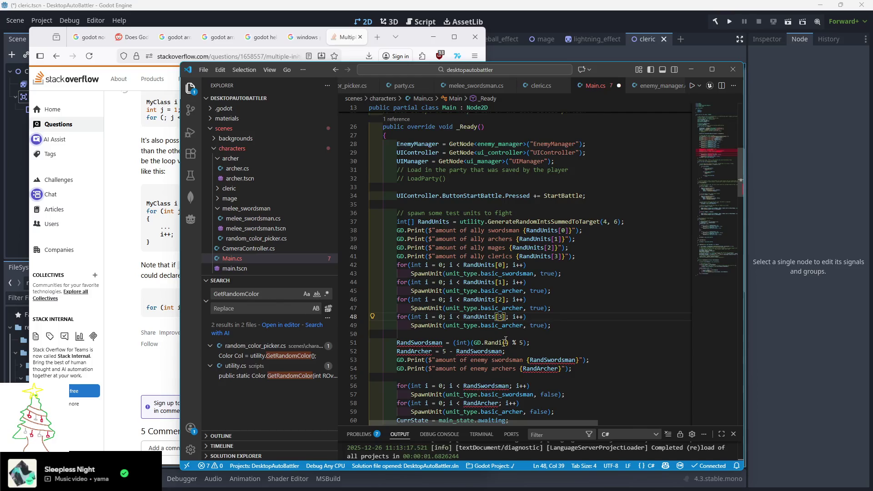
pyautogui.doubleClick(517, 308)
pyautogui.write('basic')
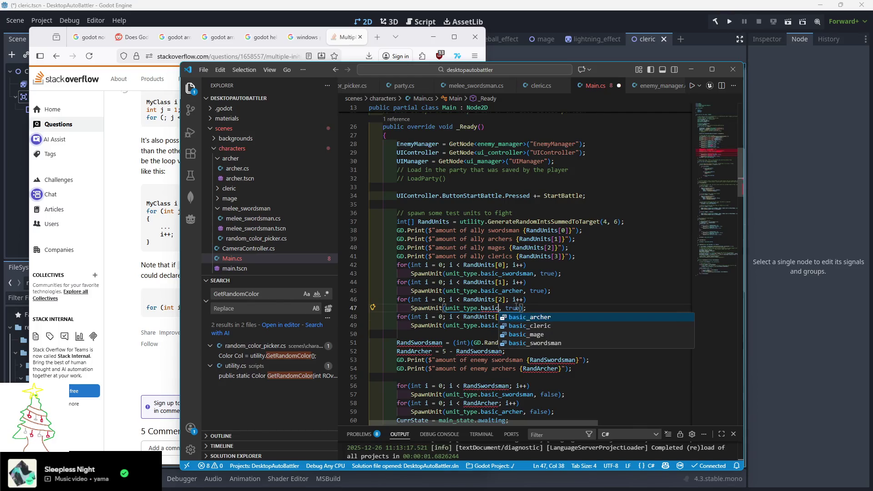
pyautogui.write('_mage')
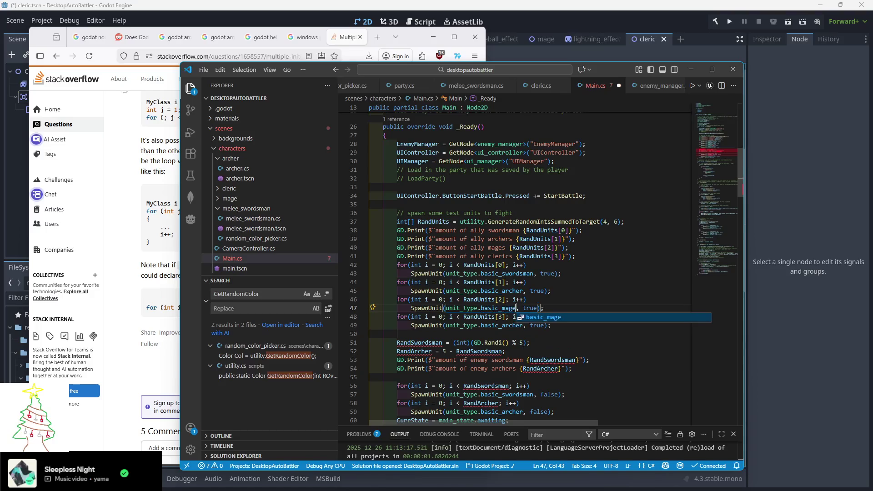
pyautogui.press('Tab')
pyautogui.doubleClick(496, 325)
pyautogui.write('basic_cleric')
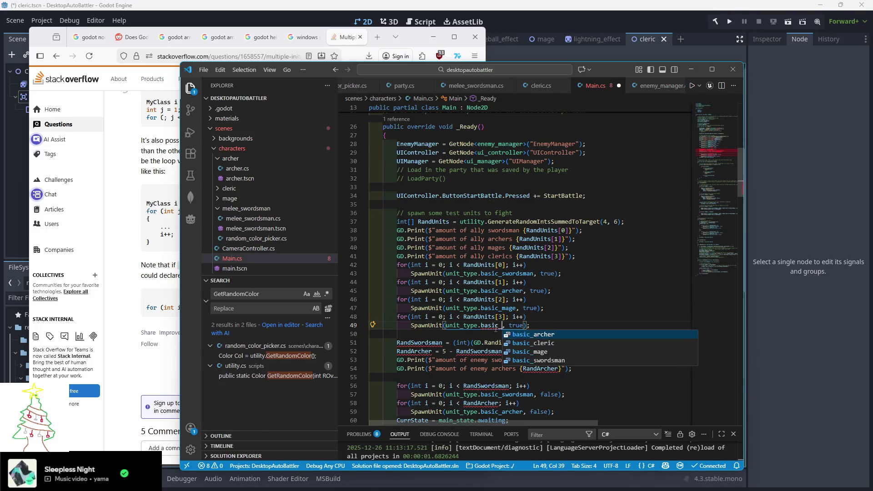
pyautogui.press('Escape')
pyautogui.scroll(-4, 454, 296)
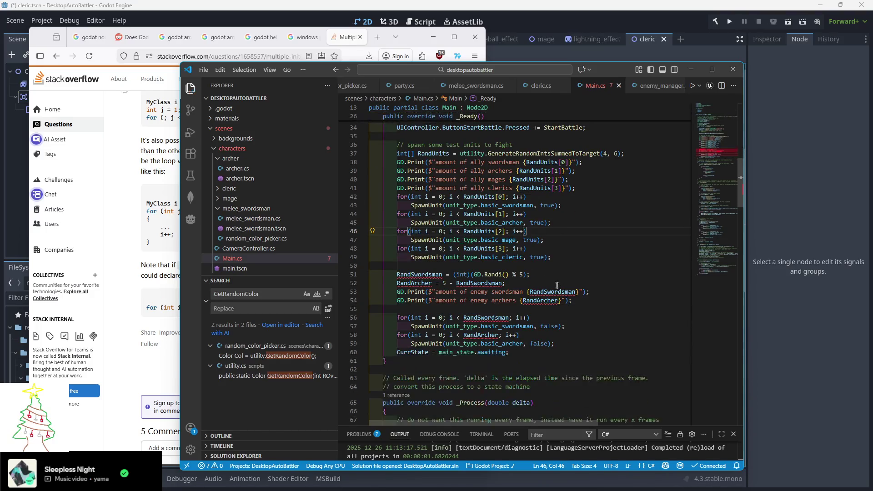
pyautogui.keyDown('ctrl'); pyautogui.click(431, 261); pyautogui.keyUp('ctrl')
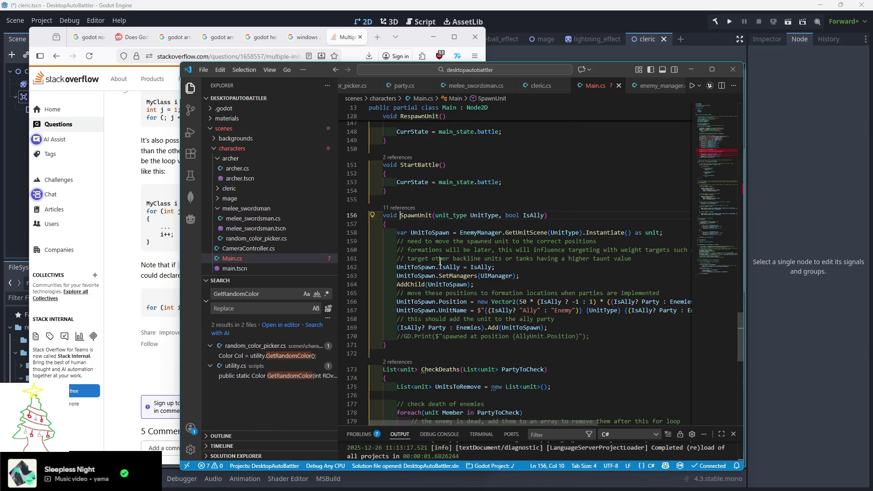
pyautogui.scroll(-1, 438, 262)
pyautogui.scroll(-1, 443, 263)
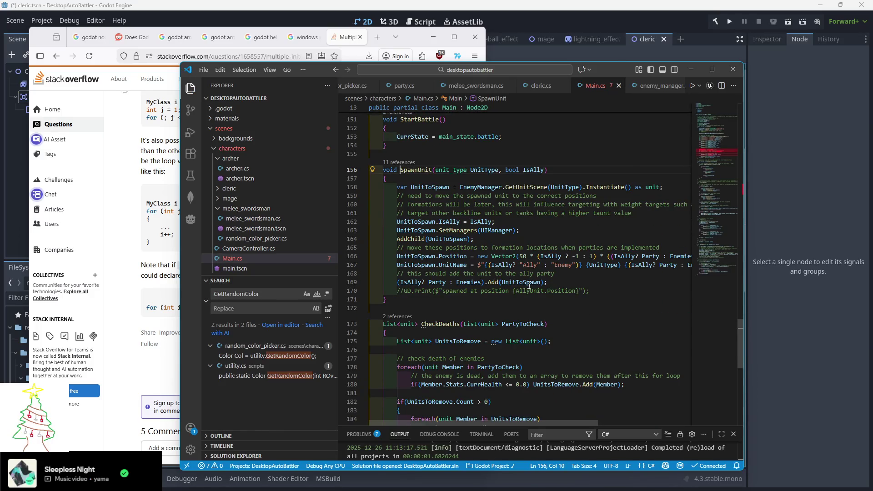
pyautogui.scroll(-1, 523, 287)
pyautogui.scroll(2, 505, 286)
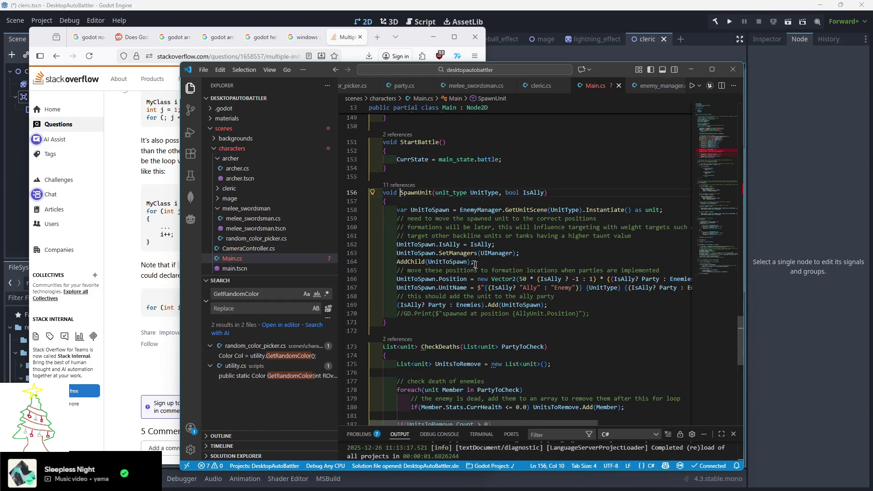
pyautogui.scroll(10, 510, 213)
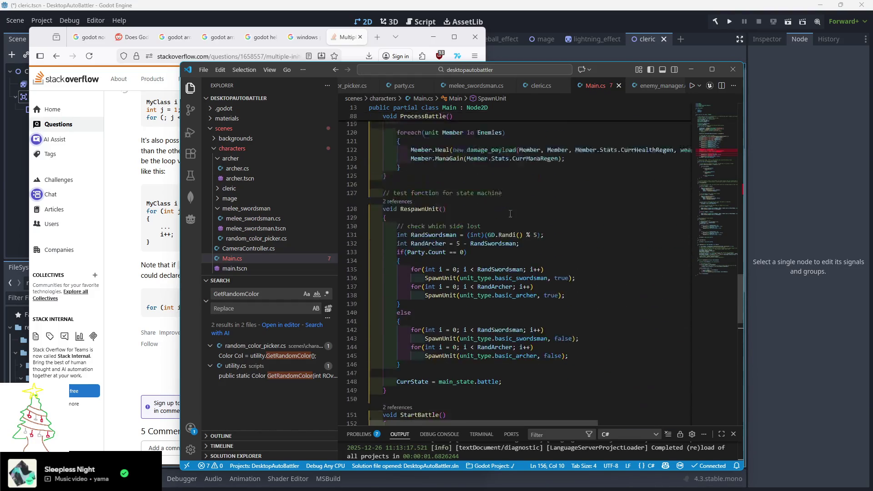
pyautogui.hotkey('alt', 'Left')
pyautogui.moveTo(552, 263)
pyautogui.mouseDown()
pyautogui.moveTo(557, 218)
pyautogui.moveTo(581, 166)
pyautogui.moveTo(601, 153)
pyautogui.mouseUp()
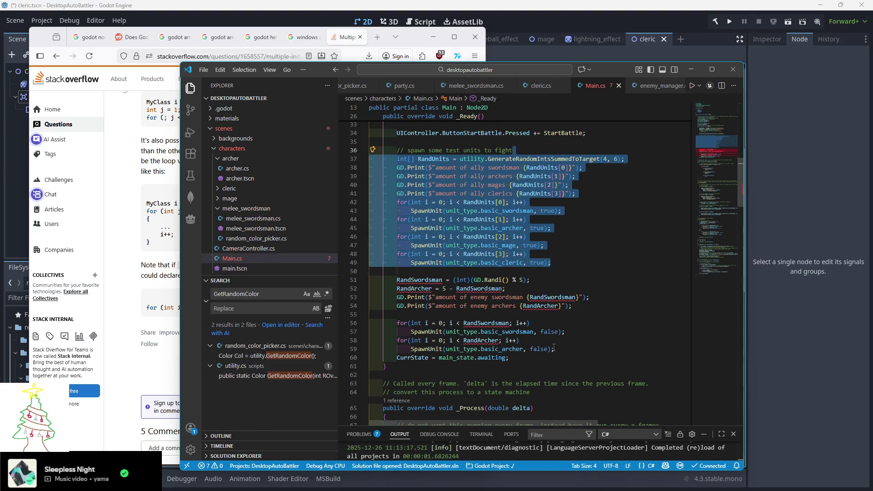
# Step: Replace the old enemy spawning code with a copy of the ally block, reassigning RandUnits without int[]
pyautogui.moveTo(554, 349); pyautogui.dragTo(542, 280)
pyautogui.hotkey('shift', 'Home')
pyautogui.hotkey('ctrl', 'v')
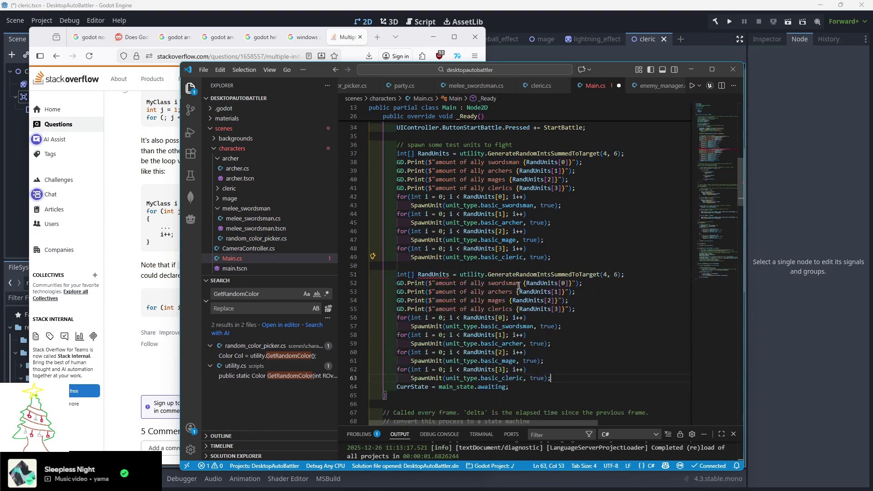
pyautogui.click(413, 275)
pyautogui.press('BackSpace')
pyautogui.press('BackSpace')
pyautogui.press('BackSpace')
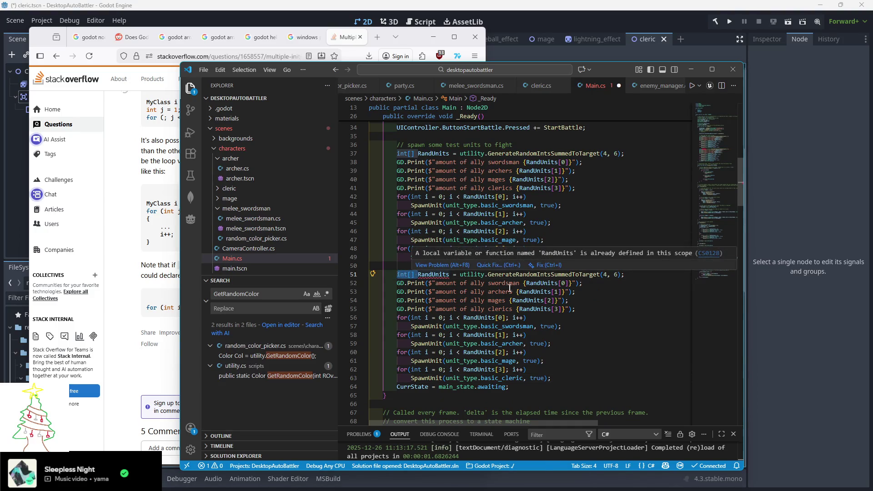
pyautogui.scroll(-1, 521, 318)
# Step: Change the true argument to false in all four copied SpawnUnit calls
pyautogui.doubleClick(546, 305)
pyautogui.write('fa')
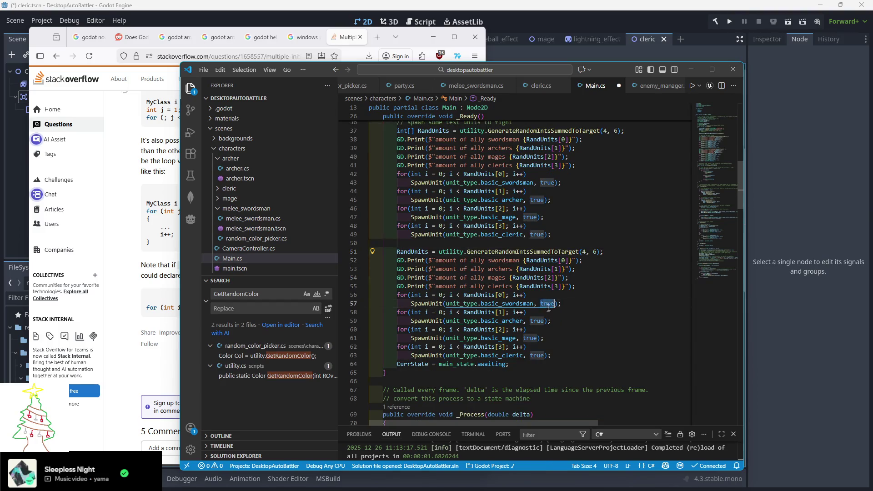
pyautogui.write('lse')
pyautogui.click(459, 303)
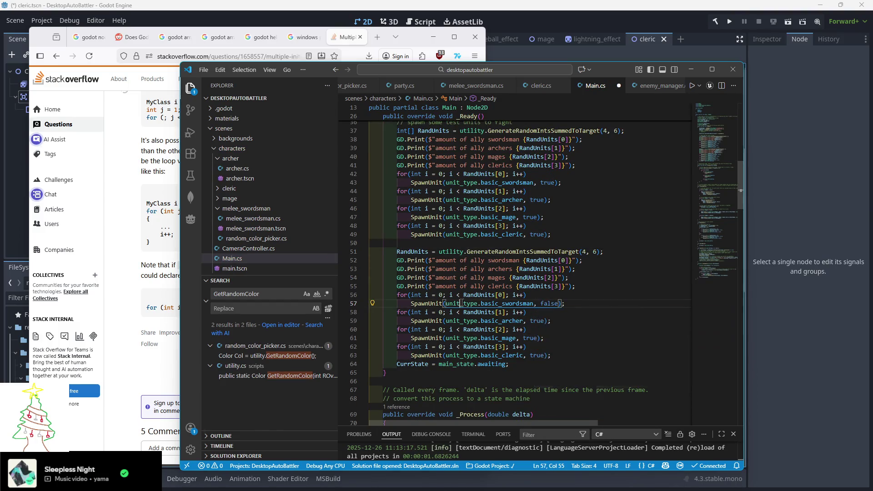
pyautogui.doubleClick(537, 320)
pyautogui.hotkey('ctrl', 'd')
pyautogui.hotkey('ctrl', 'd')
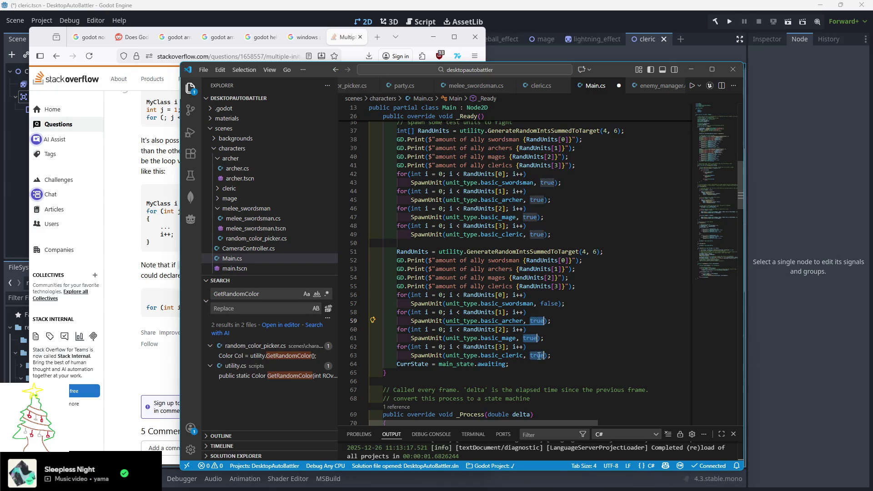
pyautogui.write('fals')
pyautogui.press('Return')
pyautogui.scroll(-10, 545, 300)
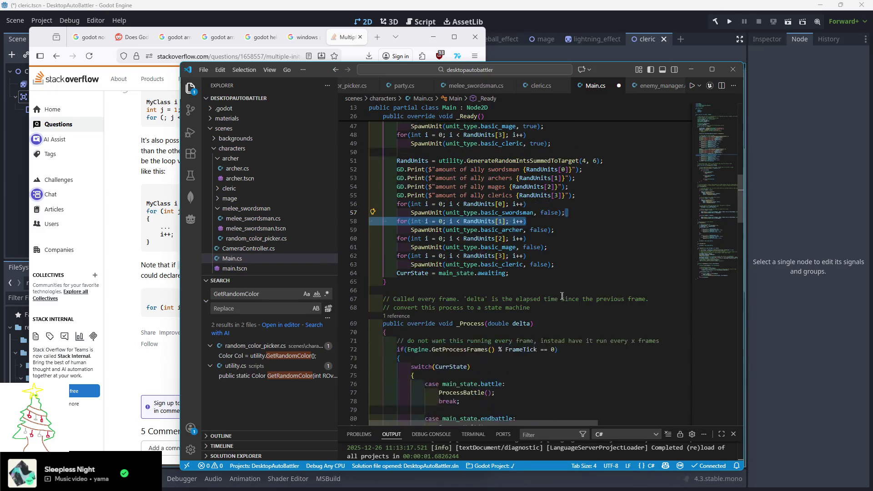
pyautogui.scroll(-6, 517, 299)
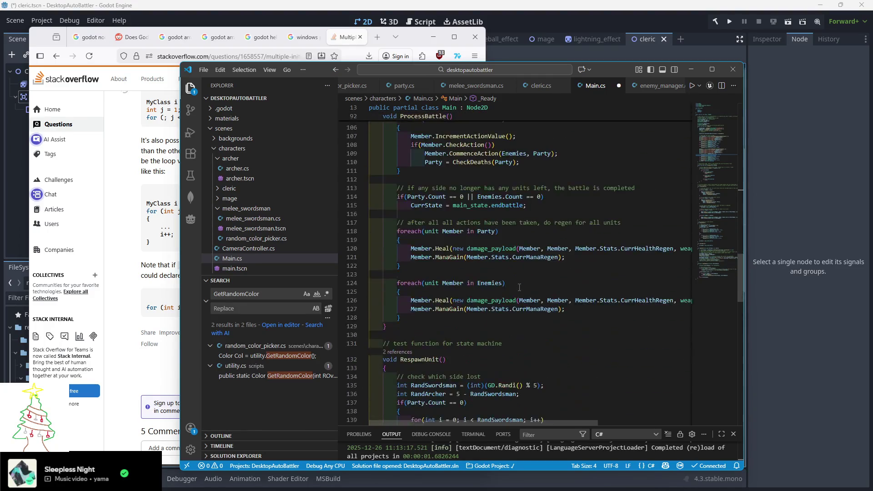
# Step: Paste the four-type spawn code into the if branch, indent it, and move the RandUnits declaration above the if
pyautogui.scroll(-11, 520, 287)
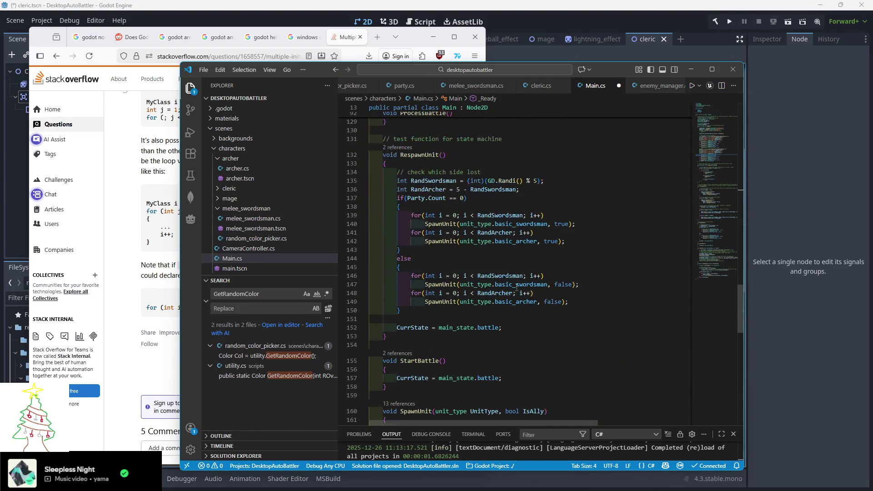
pyautogui.scroll(1, 515, 287)
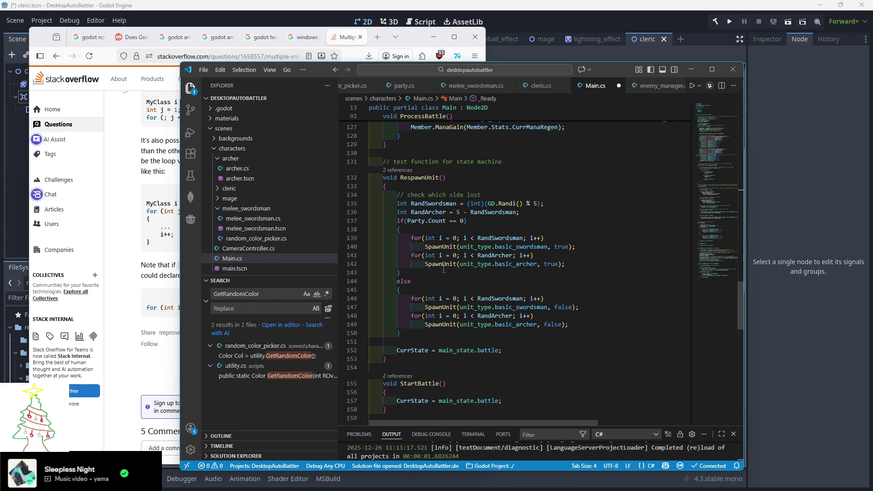
pyautogui.click(573, 267)
pyautogui.moveTo(573, 266); pyautogui.dragTo(472, 232)
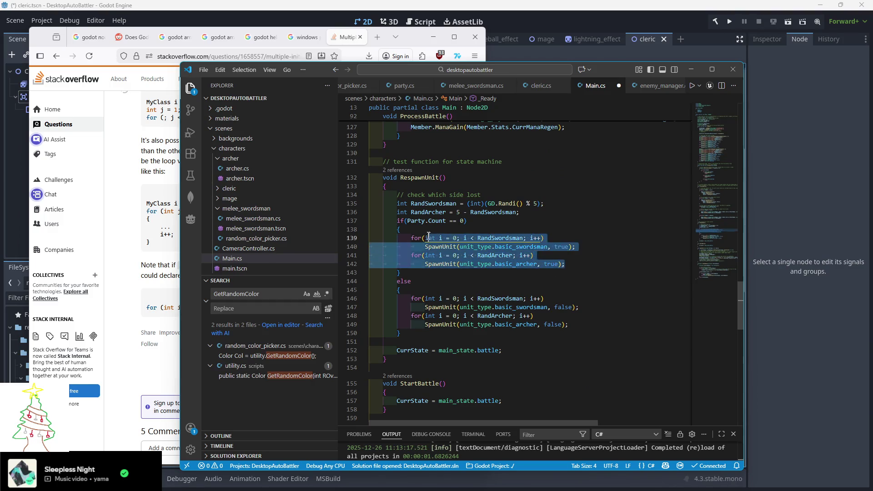
pyautogui.hotkey('ctrl', 'v')
pyautogui.moveTo(398, 238)
pyautogui.mouseDown()
pyautogui.moveTo(625, 245)
pyautogui.moveTo(568, 308)
pyautogui.moveTo(580, 337)
pyautogui.mouseUp()
pyautogui.press('Tab')
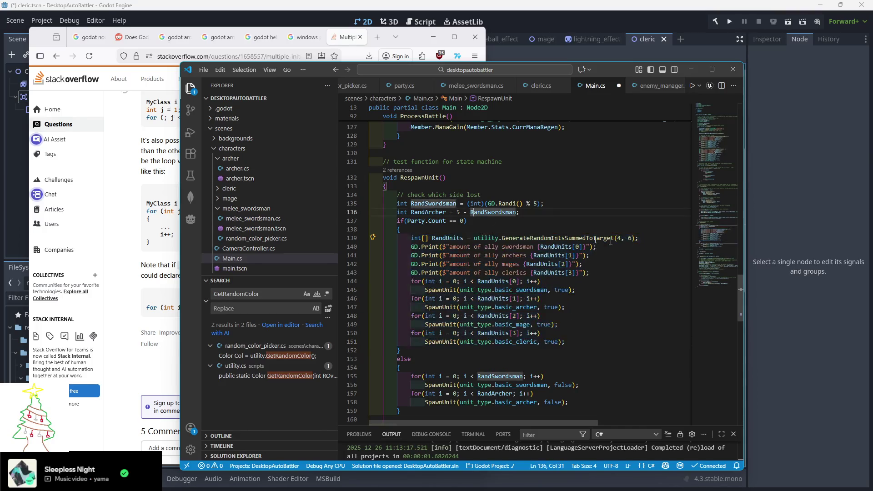
pyautogui.moveTo(638, 238)
pyautogui.mouseDown()
pyautogui.moveTo(413, 238)
pyautogui.moveTo(554, 205)
pyautogui.moveTo(544, 203)
pyautogui.mouseUp()
pyautogui.click(459, 205)
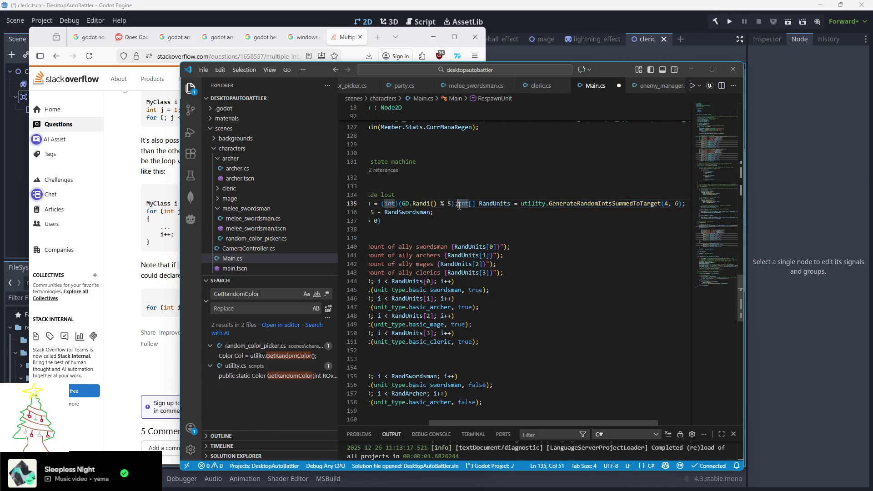
pyautogui.press('Return')
# Step: Delete the old RandSwordsman and RandArcher lines and the blank line inside the if block
pyautogui.click(528, 203)
pyautogui.hotkey('shift', 'Up')
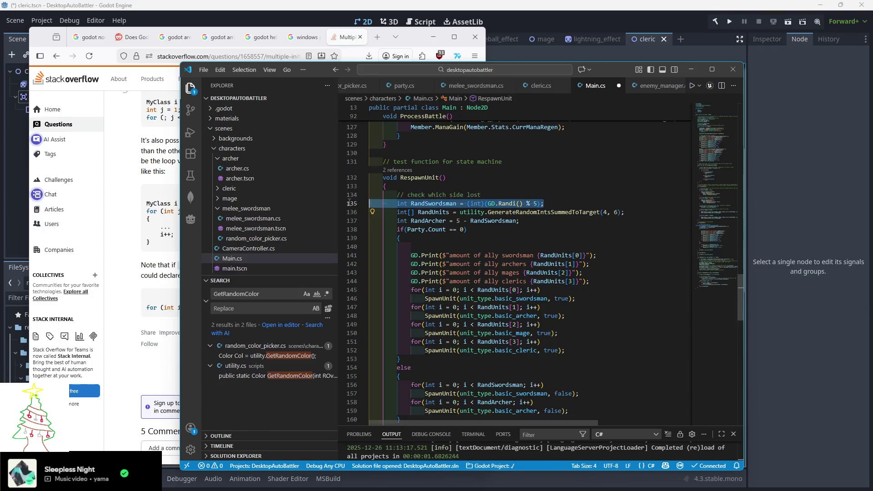
pyautogui.press('BackSpace')
pyautogui.click(524, 215)
pyautogui.hotkey('shift', 'Up')
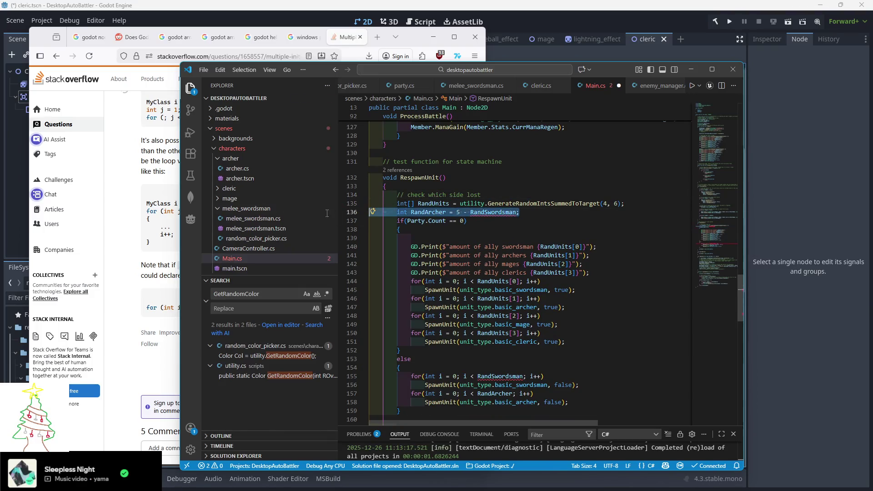
pyautogui.press('BackSpace')
pyautogui.scroll(-1, 509, 232)
pyautogui.click(509, 207)
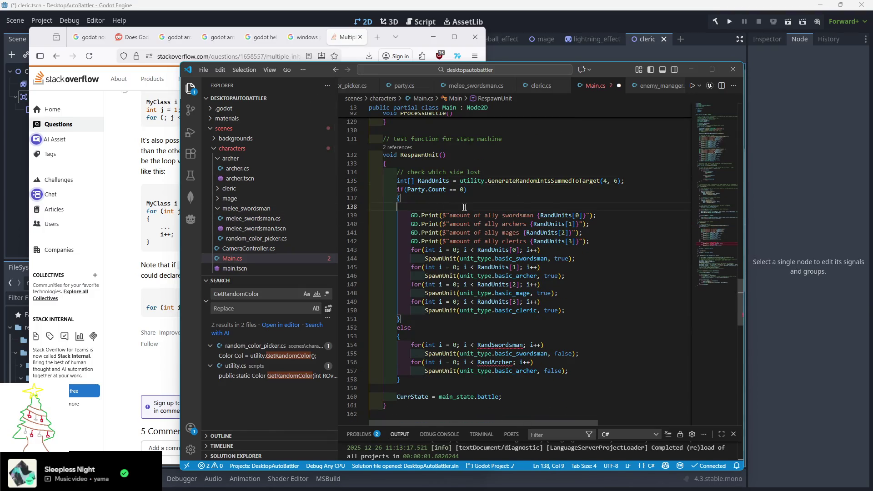
pyautogui.hotkey('shift', 'Up')
pyautogui.press('BackSpace')
# Step: Copy the if-block spawn code over the else branch's old spawn code
pyautogui.click(625, 260)
pyautogui.scroll(-1, 591, 273)
pyautogui.scroll(1, 566, 282)
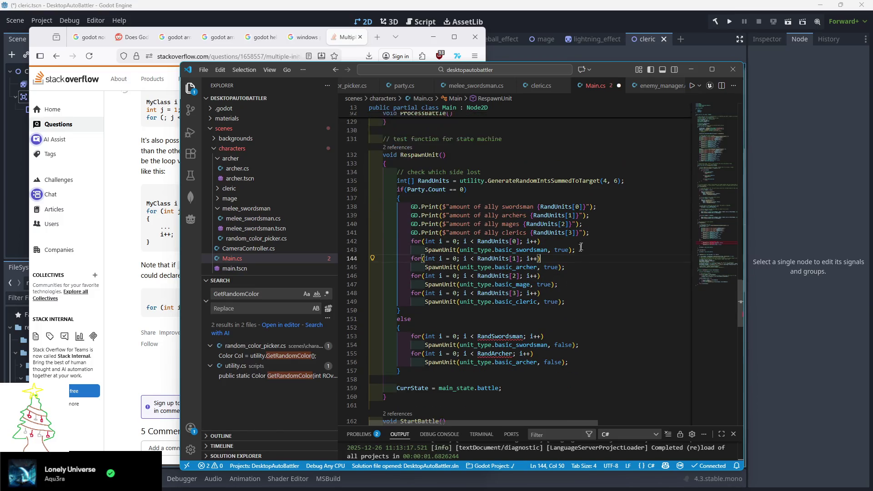
pyautogui.moveTo(566, 302); pyautogui.dragTo(423, 199)
pyautogui.hotkey('ctrl', 'c')
pyautogui.moveTo(581, 362); pyautogui.dragTo(400, 328)
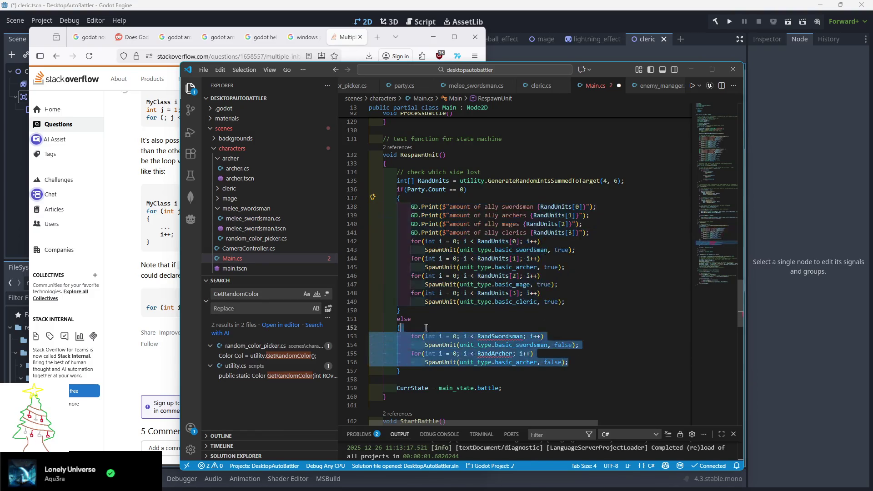
pyautogui.hotkey('ctrl', 'v')
# Step: Change the four true arguments in the else branch to false, remove a stray false, and save Main.cs
pyautogui.scroll(-2, 559, 360)
pyautogui.click(576, 326)
pyautogui.click(556, 333)
pyautogui.doubleClick(561, 326)
pyautogui.keyDown('alt'); pyautogui.doubleClick(551, 343); pyautogui.keyUp('alt')
pyautogui.keyDown('alt'); pyautogui.doubleClick(544, 360); pyautogui.keyUp('alt')
pyautogui.keyDown('alt'); pyautogui.doubleClick(549, 378); pyautogui.keyUp('alt')
pyautogui.write('false')
pyautogui.press('Escape')
pyautogui.doubleClick(576, 343)
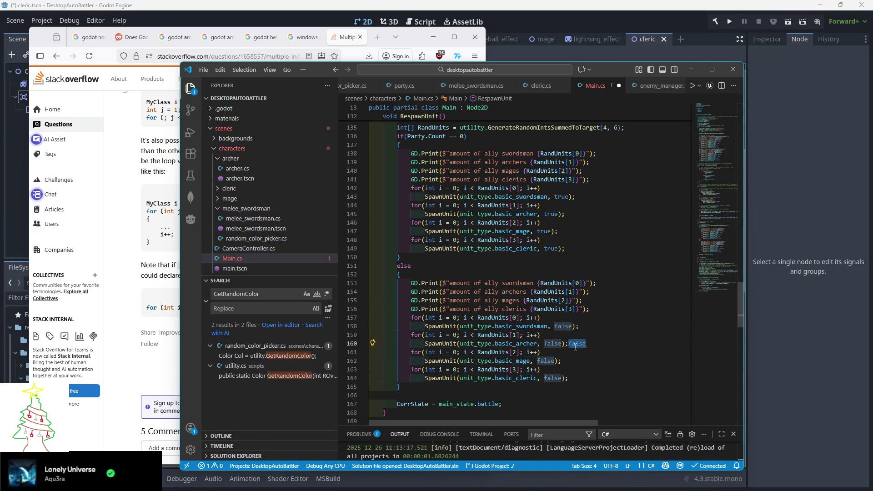
pyautogui.press('BackSpace')
pyautogui.click(579, 335)
pyautogui.hotkey('ctrl', 's')
# Step: Follow SpawnUnit to the GetUnitScene definition in enemy_manager.cs
pyautogui.scroll(3, 578, 336)
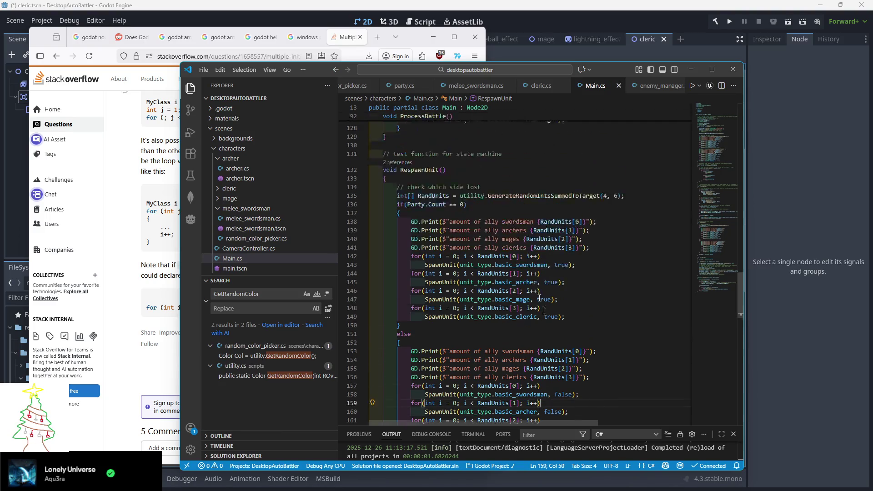
pyautogui.click(443, 288)
pyautogui.keyDown('ctrl'); pyautogui.click(443, 289); pyautogui.keyUp('ctrl')
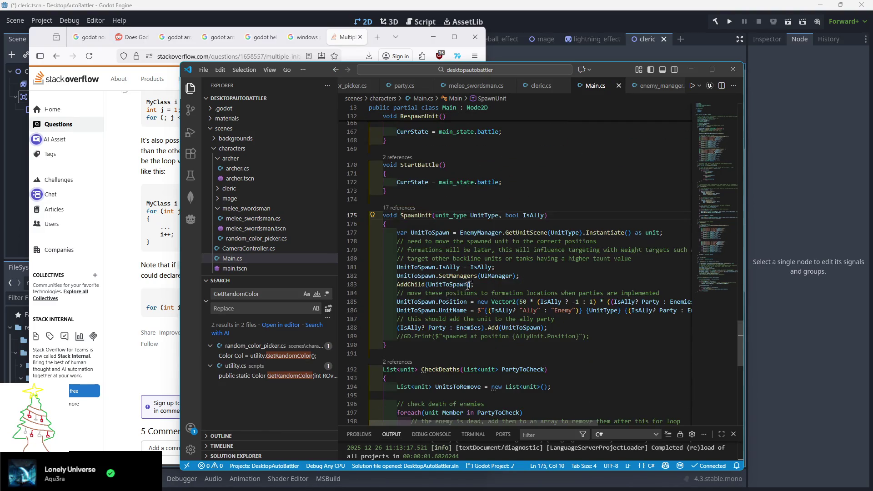
pyautogui.keyDown('ctrl'); pyautogui.click(514, 237); pyautogui.keyUp('ctrl')
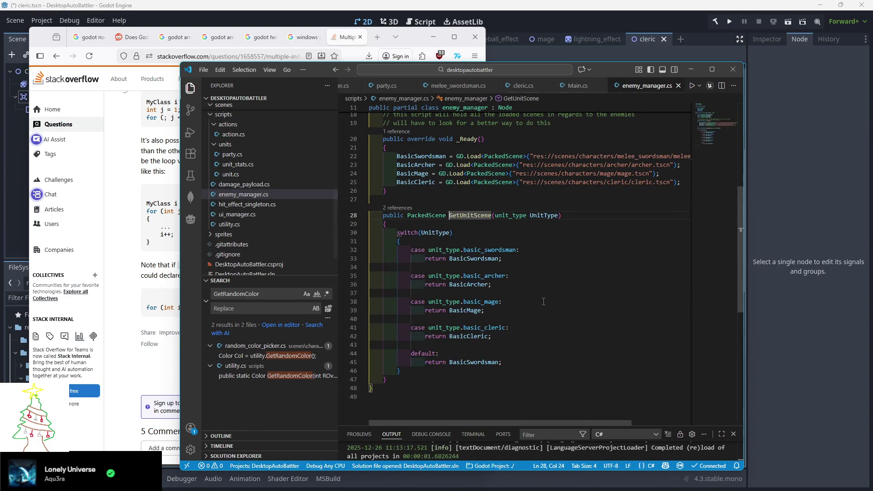
pyautogui.click(502, 301)
pyautogui.click(418, 43)
pyautogui.click(433, 37)
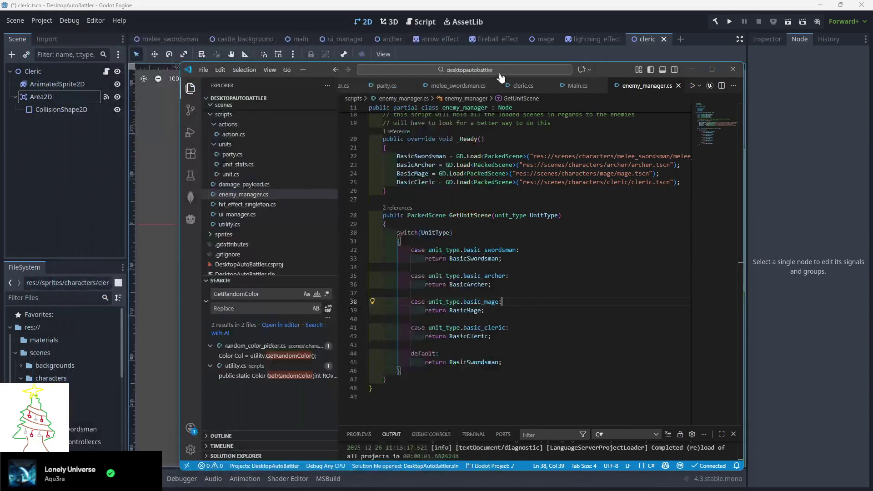
# Step: Minimize VS Code and rebuild the .NET project with Godot's hammer button
pyautogui.click(690, 69)
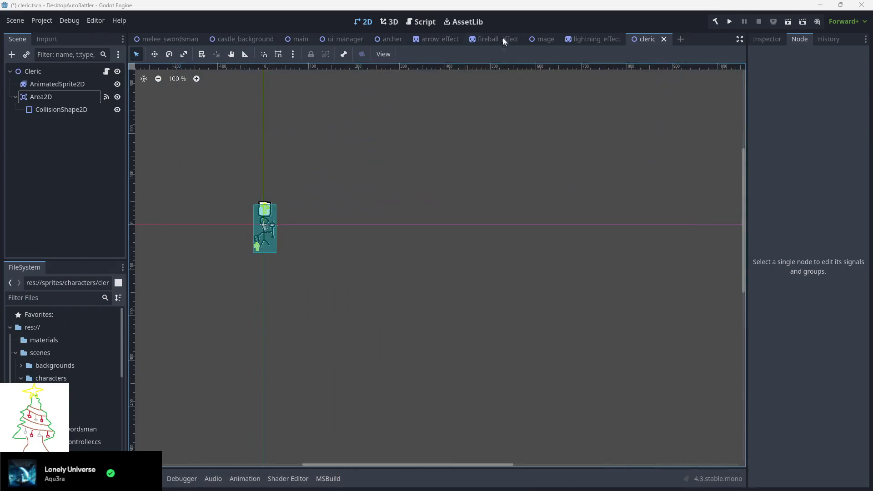
pyautogui.hscroll(-3, 371, 157)
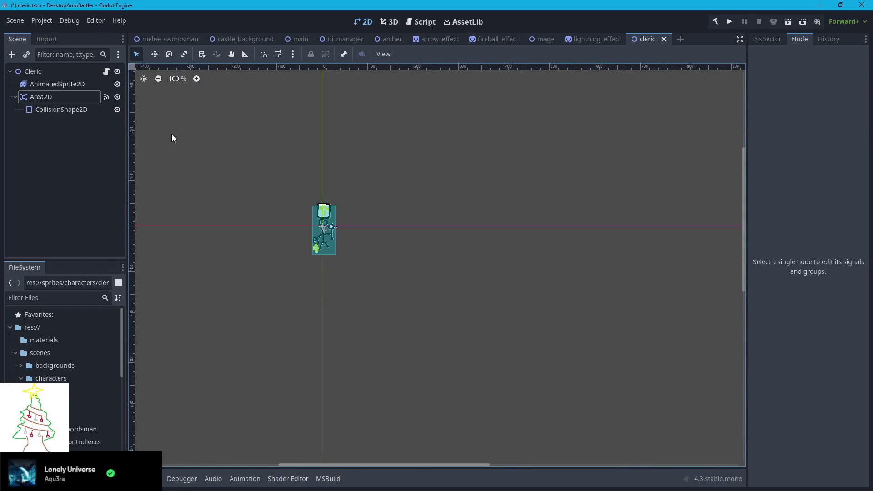
pyautogui.click(713, 22)
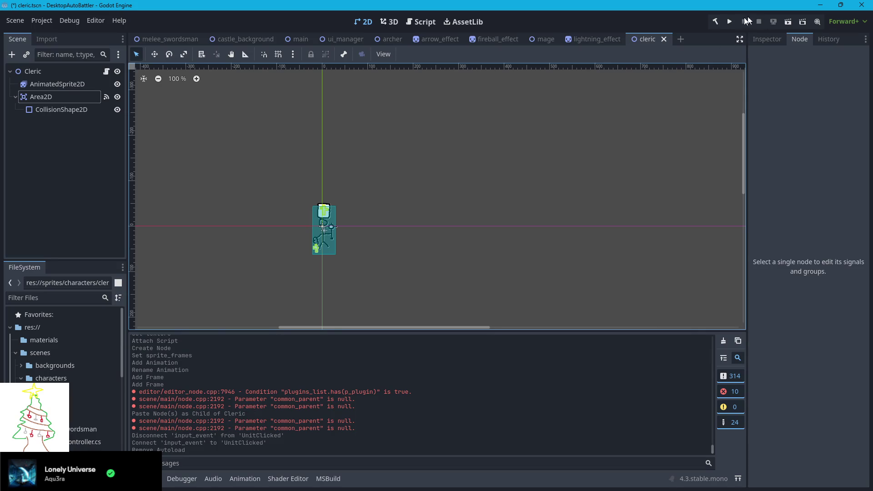
# Step: Run and close the game, then open Main.cs line 37 from the first IndexOutOfRange error's stack trace
pyautogui.click(729, 21)
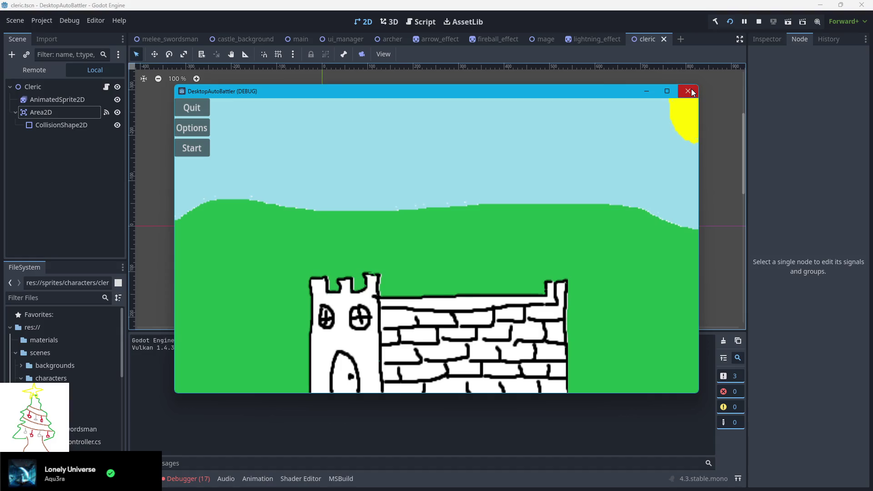
pyautogui.click(688, 91)
pyautogui.click(191, 474)
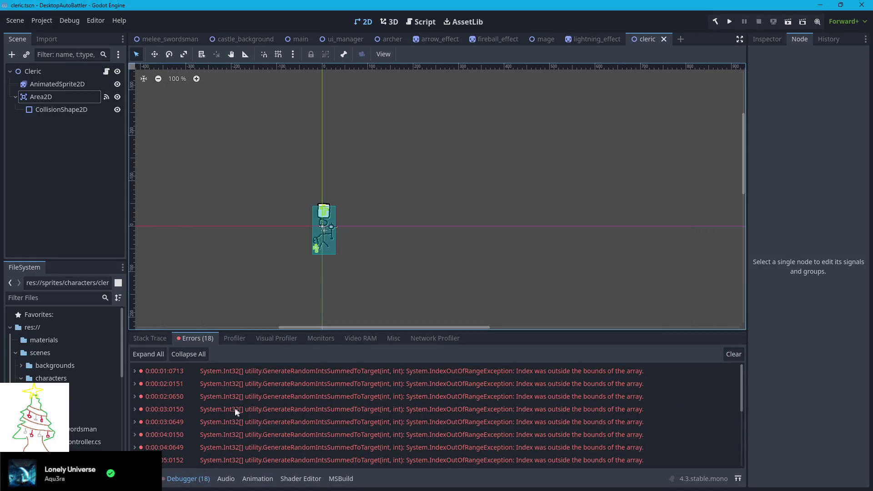
pyautogui.click(136, 371)
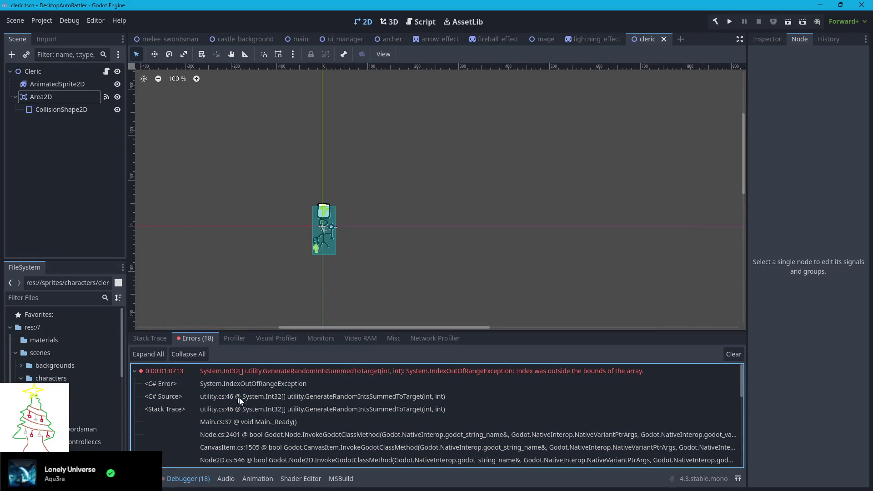
pyautogui.doubleClick(265, 421)
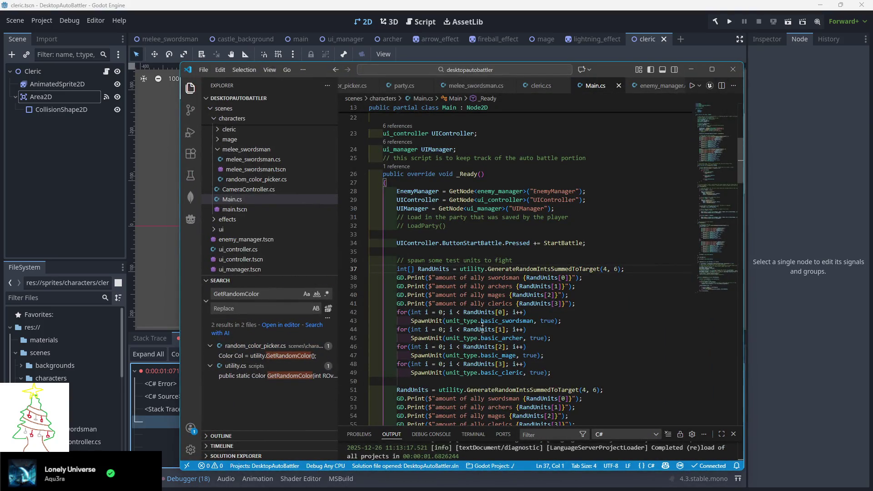
# Step: Add GD.Print($"amount of ints {AmountOfInts}, Target {TargetNum}, actual count {IntsSummed}"); before the return in utility.cs
pyautogui.moveTo(525, 269)
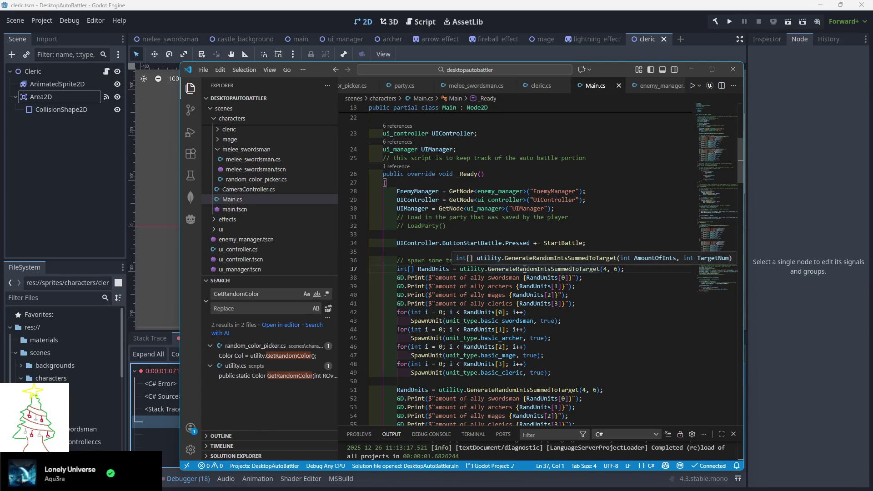
pyautogui.keyDown('ctrl'); pyautogui.click(525, 268); pyautogui.keyUp('ctrl')
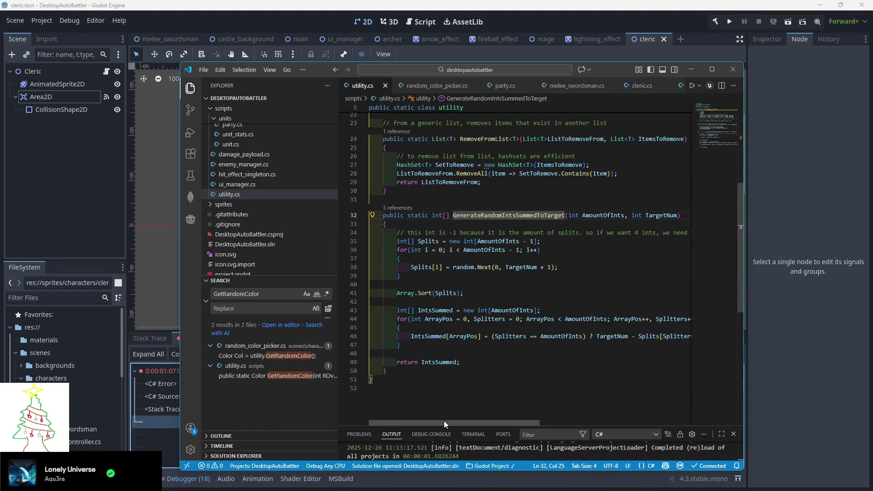
pyautogui.click(410, 354)
pyautogui.press('Tab')
pyautogui.press('Tab')
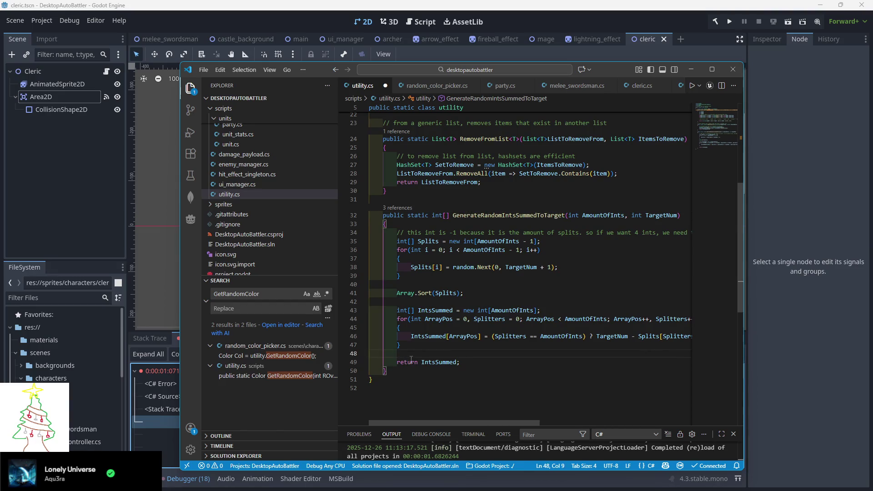
pyautogui.write('GD.Print(')
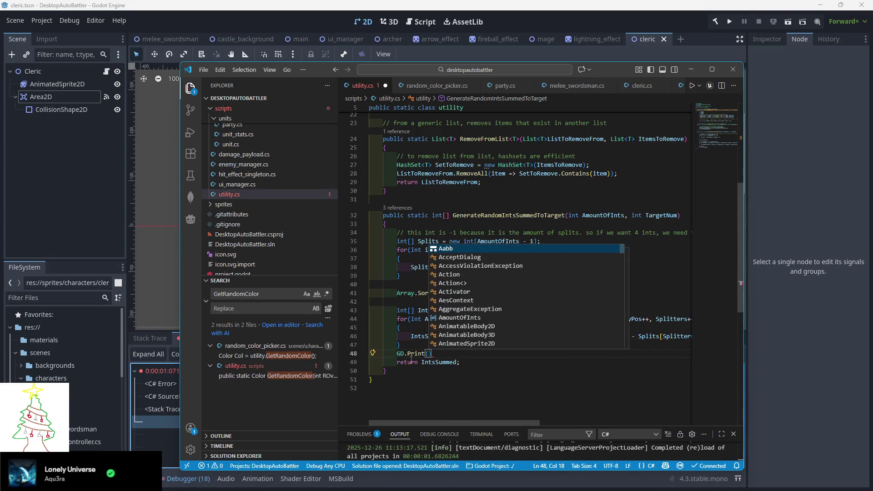
pyautogui.write('"')
pyautogui.press('BackSpace')
pyautogui.write('$"')
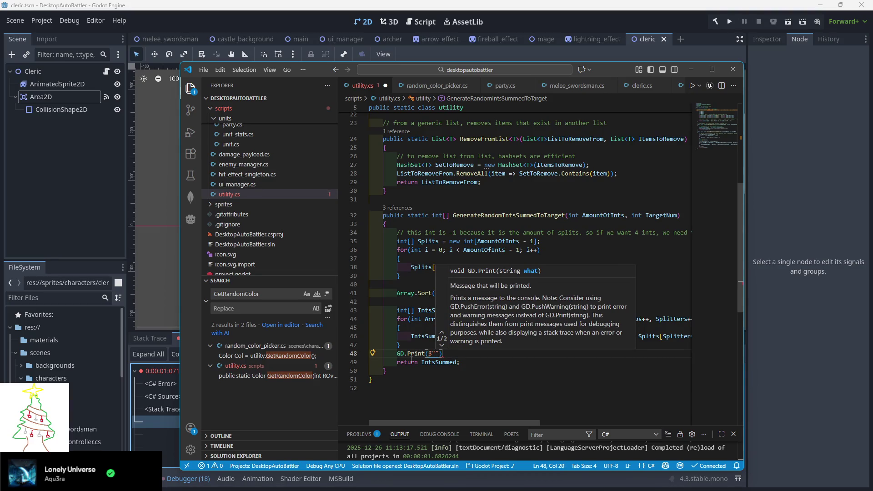
pyautogui.write('amount of ints {')
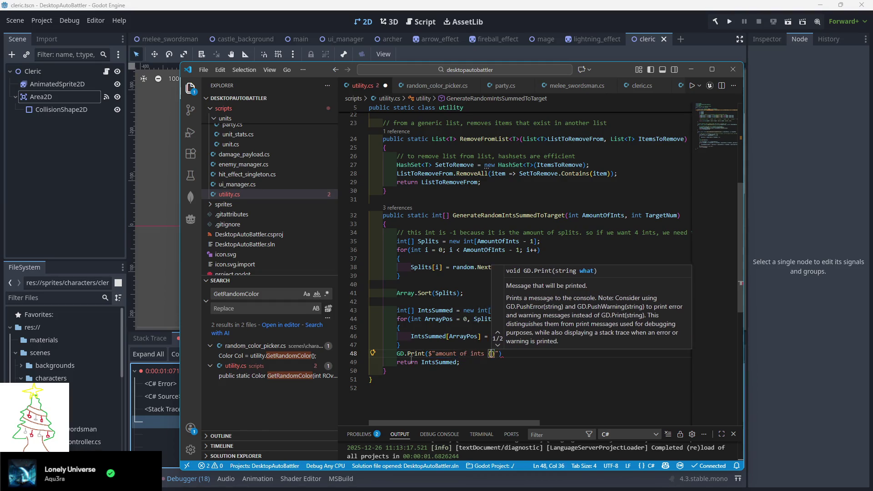
pyautogui.write('AmountOfInts')
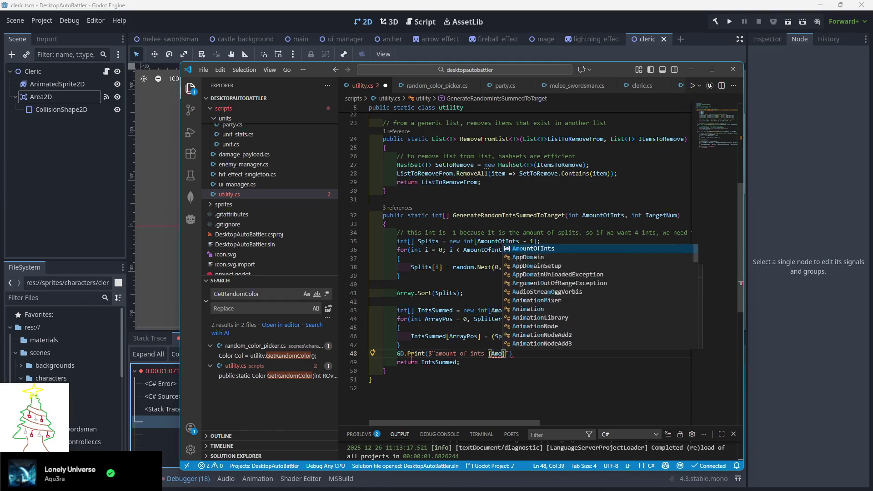
pyautogui.write('}, ')
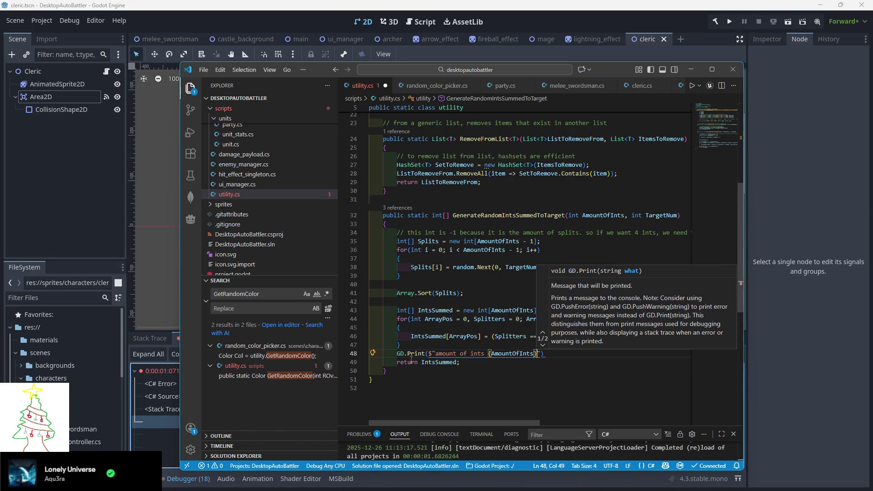
pyautogui.write('Target {Tar')
pyautogui.press('Tab')
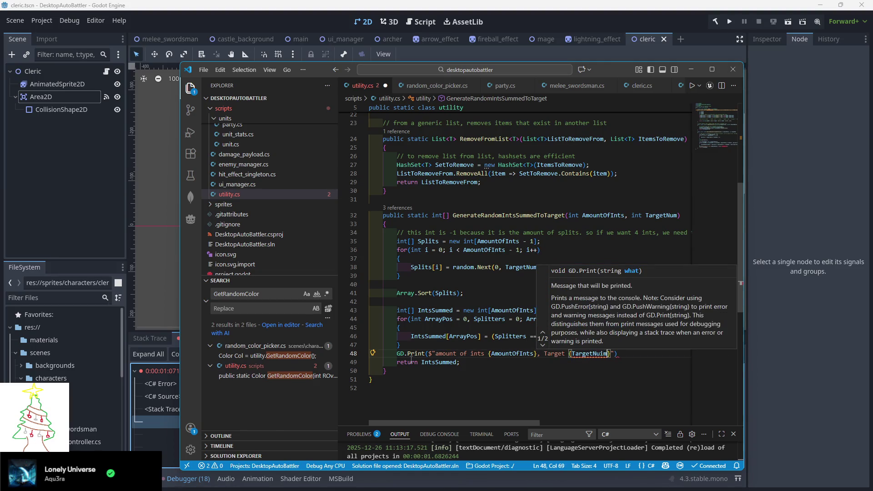
pyautogui.write(', ')
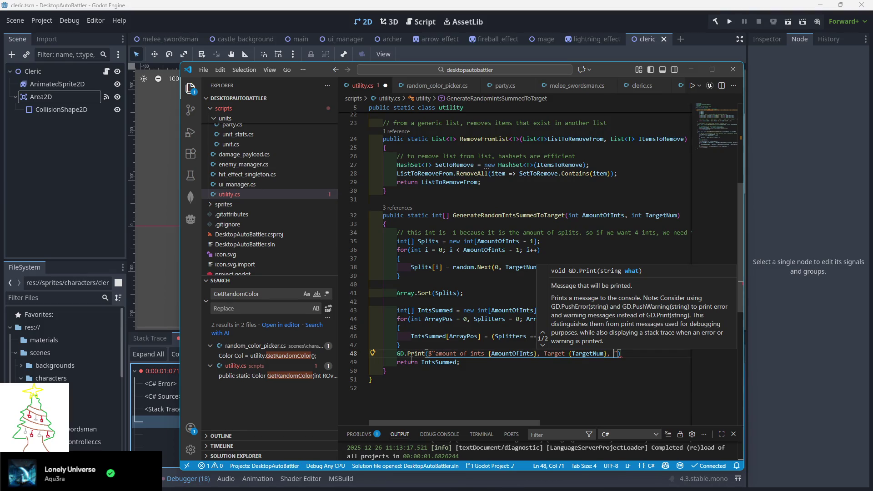
pyautogui.write('actual')
pyautogui.write(' count {')
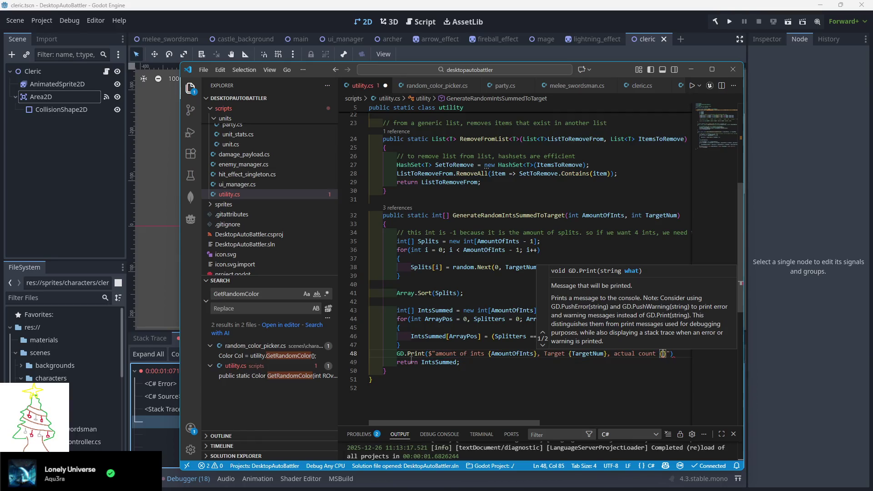
pyautogui.write('IntsSummed')
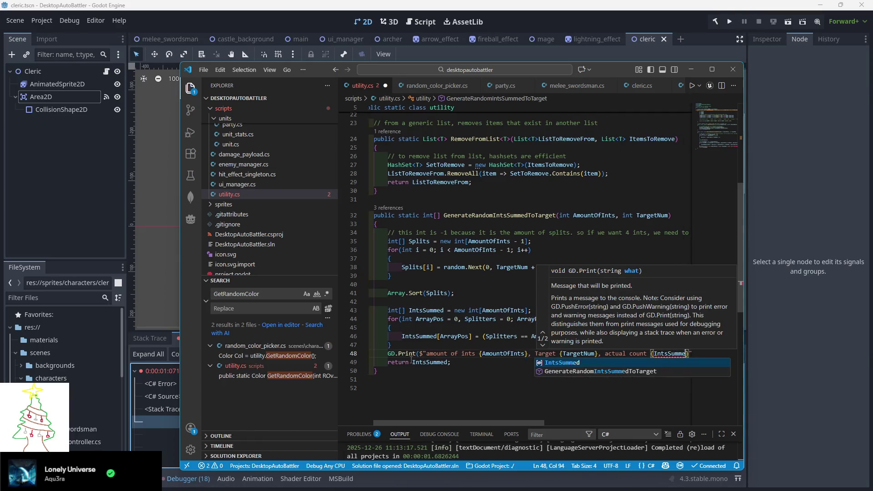
pyautogui.write('.Co')
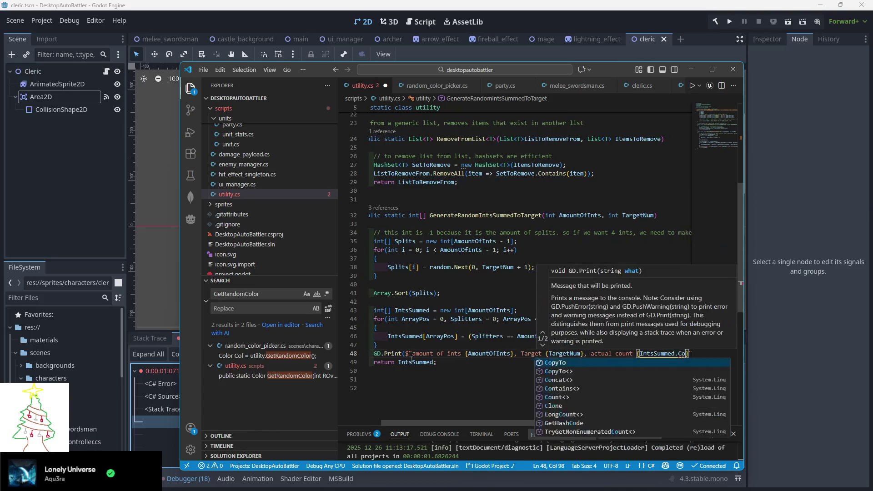
pyautogui.write('C')
pyautogui.press('BackSpace')
pyautogui.press('BackSpace')
pyautogui.press('End')
pyautogui.write(';')
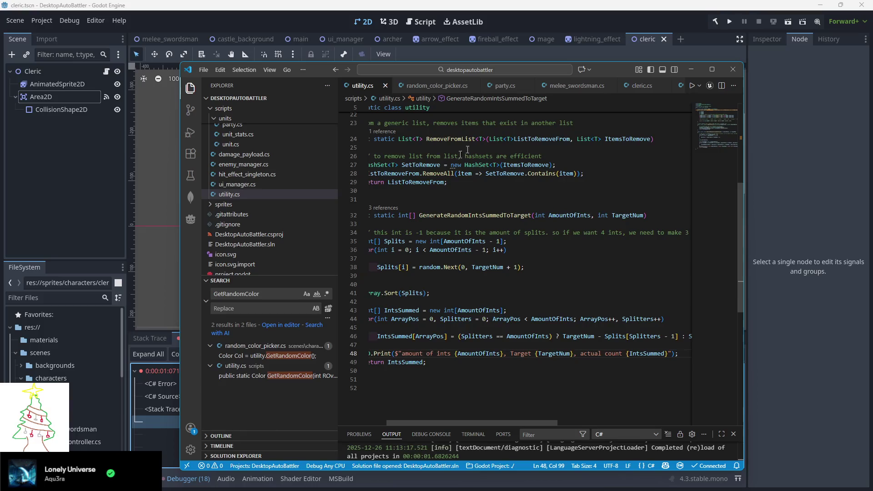
pyautogui.click(643, 54)
# Step: Run and close the game, then open utility.cs line 46 from the first IndexOutOfRangeException
pyautogui.click(731, 19)
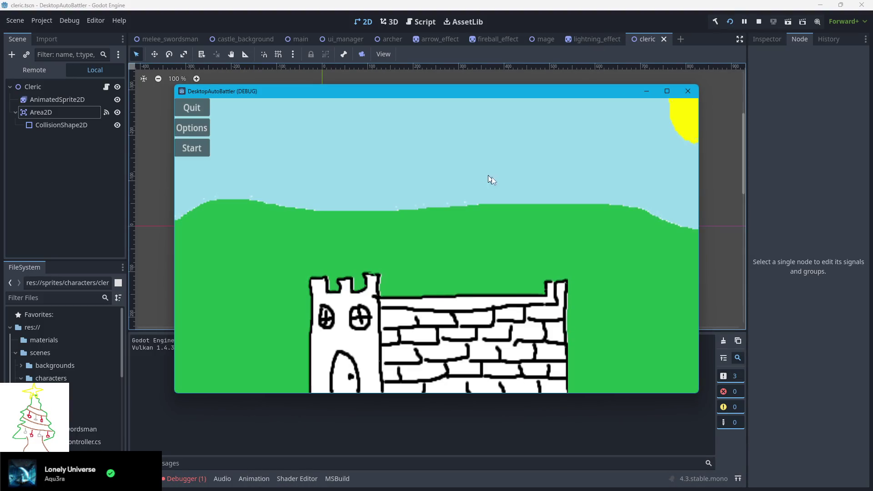
pyautogui.click(687, 91)
pyautogui.click(172, 480)
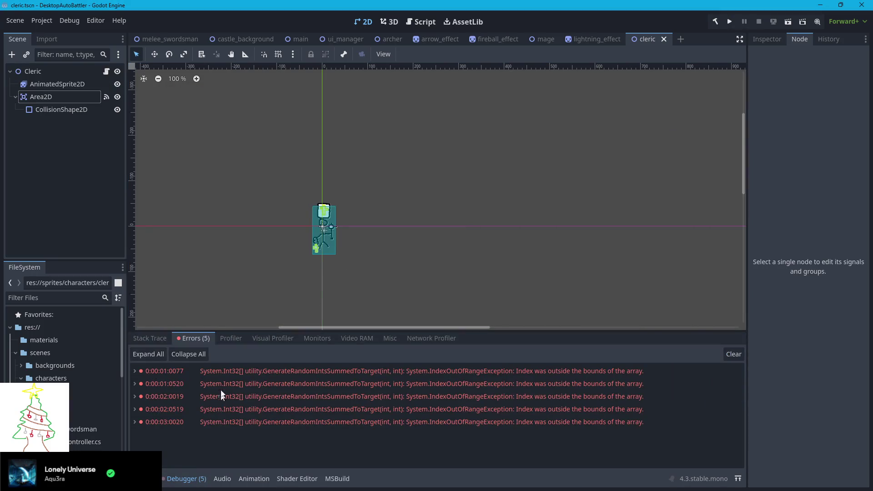
pyautogui.click(136, 372)
pyautogui.scroll(-1, 205, 387)
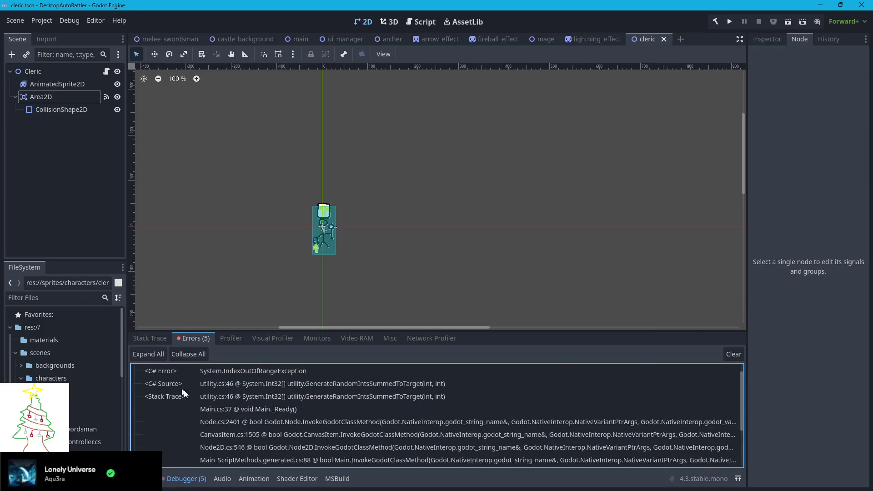
pyautogui.doubleClick(262, 396)
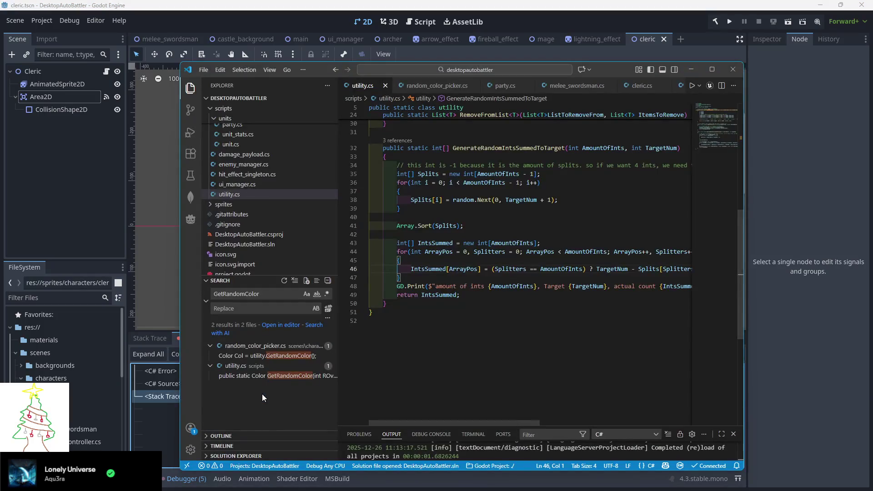
# Step: Scroll across utility.cs line 46, hide the Explorer sidebar, and reposition the VS Code window
pyautogui.scroll(4, 464, 367)
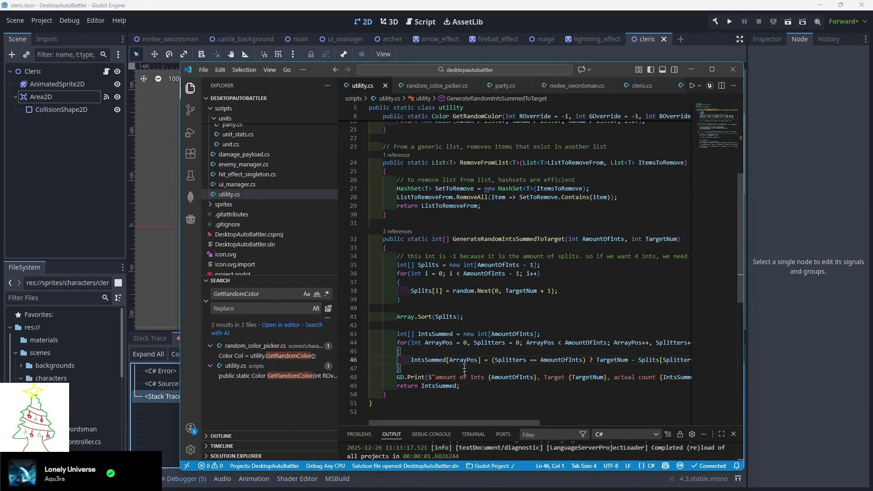
pyautogui.moveTo(452, 424); pyautogui.dragTo(459, 422)
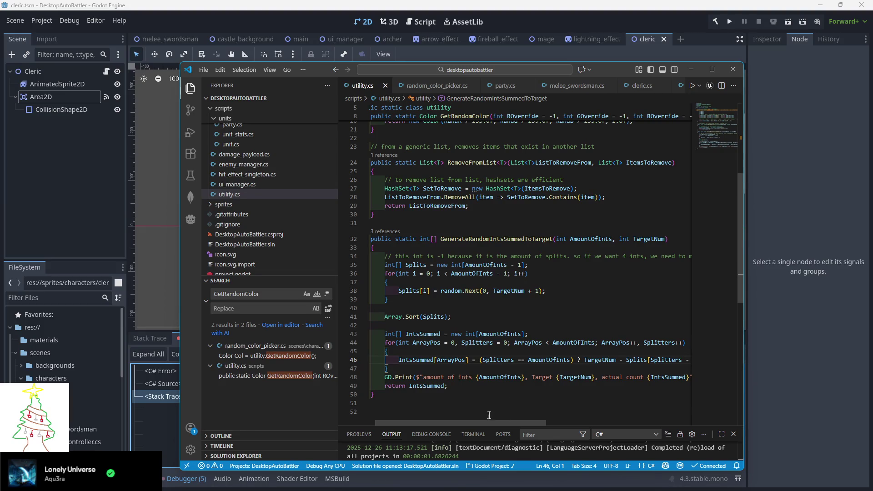
pyautogui.moveTo(470, 422); pyautogui.dragTo(558, 425)
pyautogui.hscroll(-3, 558, 422)
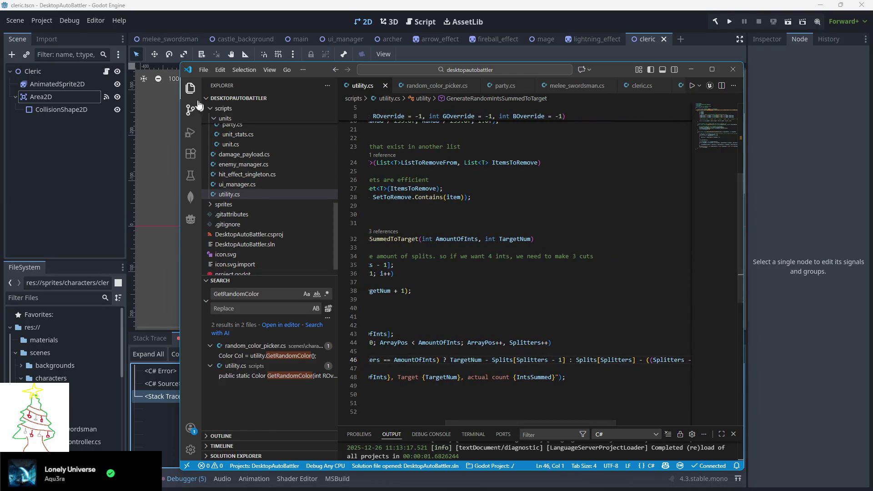
pyautogui.click(190, 88)
pyautogui.moveTo(609, 70); pyautogui.dragTo(496, 43)
pyautogui.hscroll(2, 419, 390)
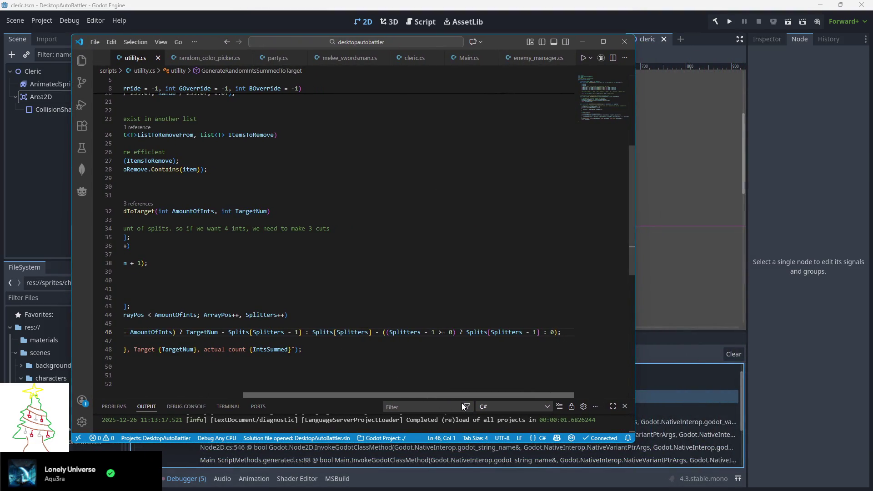
pyautogui.moveTo(435, 396); pyautogui.dragTo(316, 397)
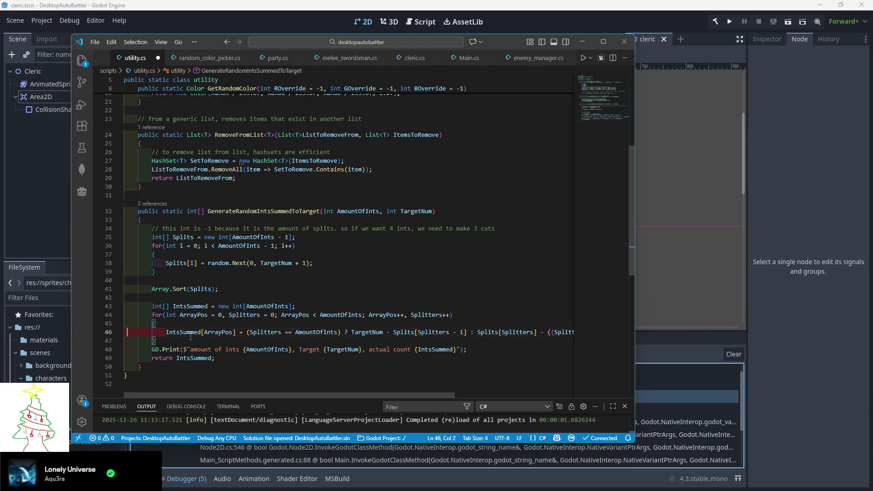
pyautogui.hotkey('ctrl', 'z')
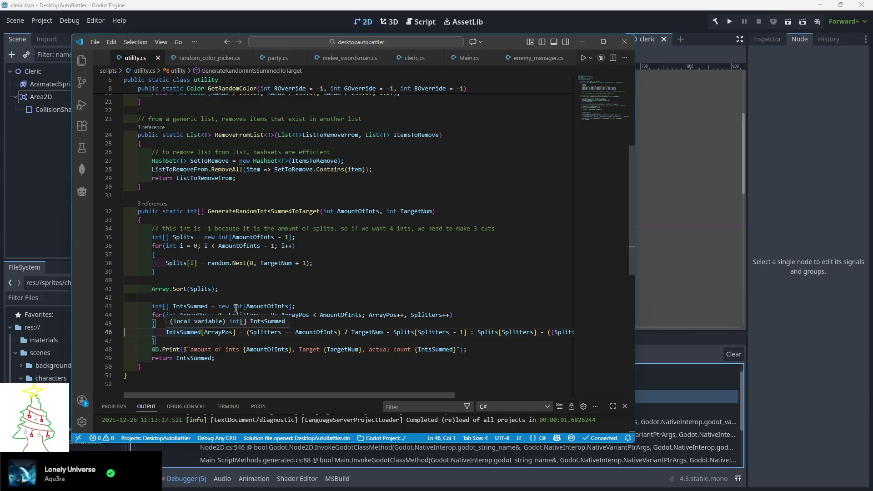
pyautogui.click(342, 292)
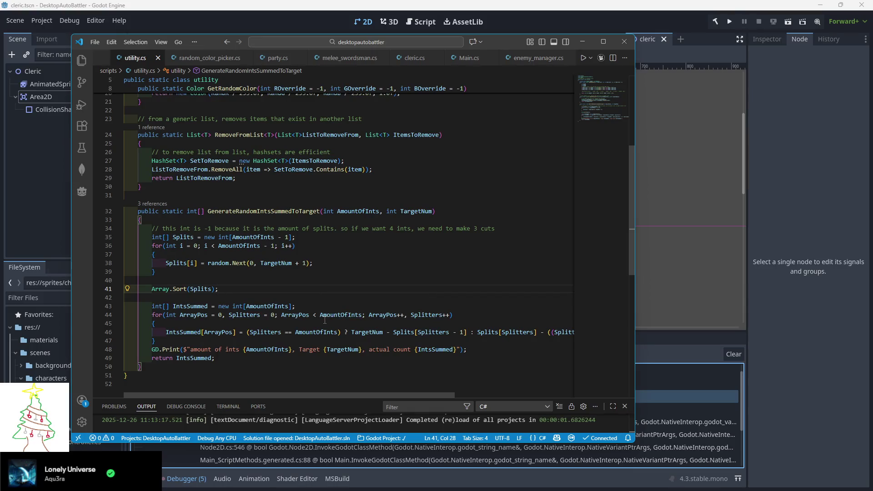
pyautogui.moveTo(466, 349)
pyautogui.mouseDown()
pyautogui.moveTo(150, 349)
pyautogui.moveTo(323, 349)
pyautogui.mouseUp()
pyautogui.click(366, 349)
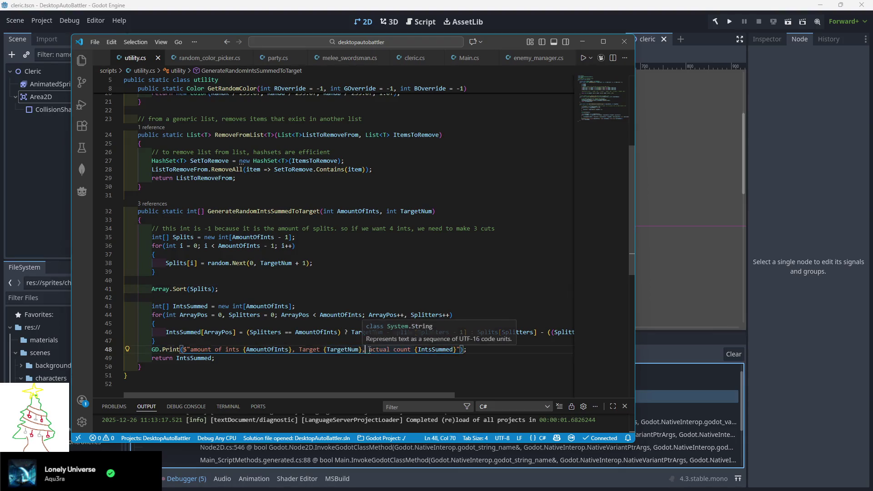
# Step: Start a new GD.Print($" line below the line 34 comment in GenerateRandomIntsSummedToTarget
pyautogui.click(263, 229)
pyautogui.press('Return')
pyautogui.write('GD')
pyautogui.press('BackSpace')
pyautogui.press('BackSpace')
pyautogui.press('BackSpace')
pyautogui.press('BackSpace')
pyautogui.press('BackSpace')
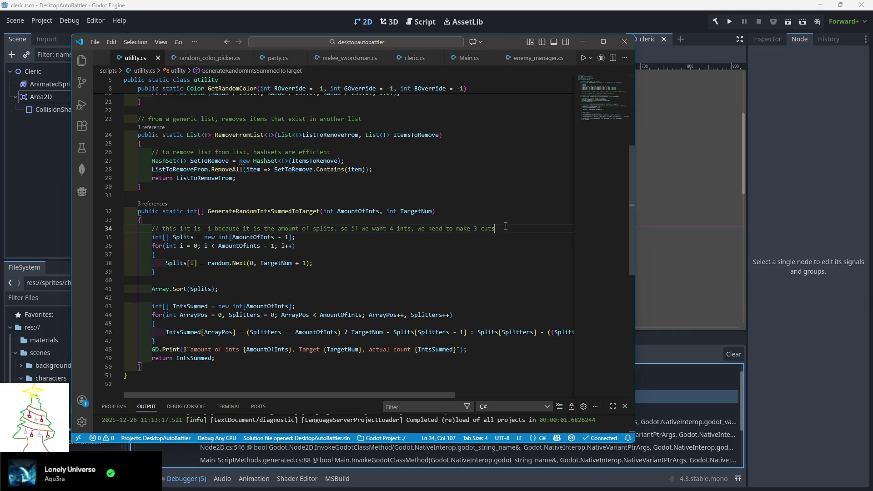
pyautogui.click(502, 230)
pyautogui.press('Return')
pyautogui.write('GD.Print(')
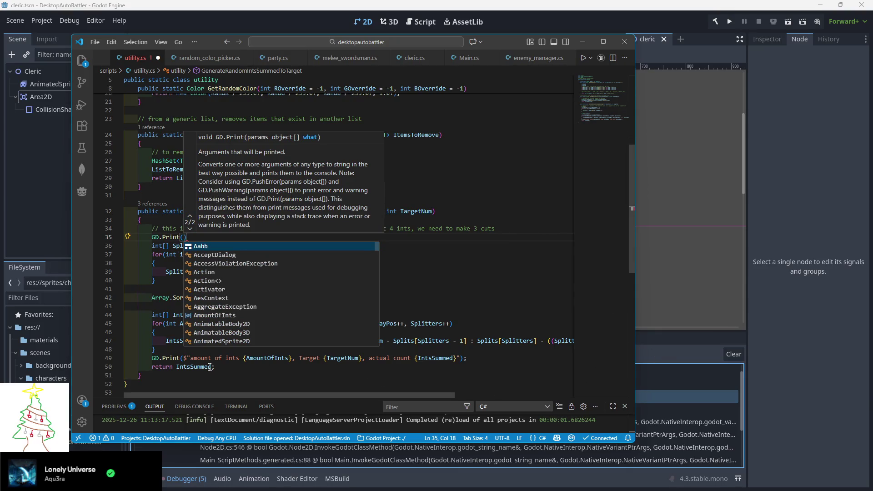
pyautogui.write('$"')
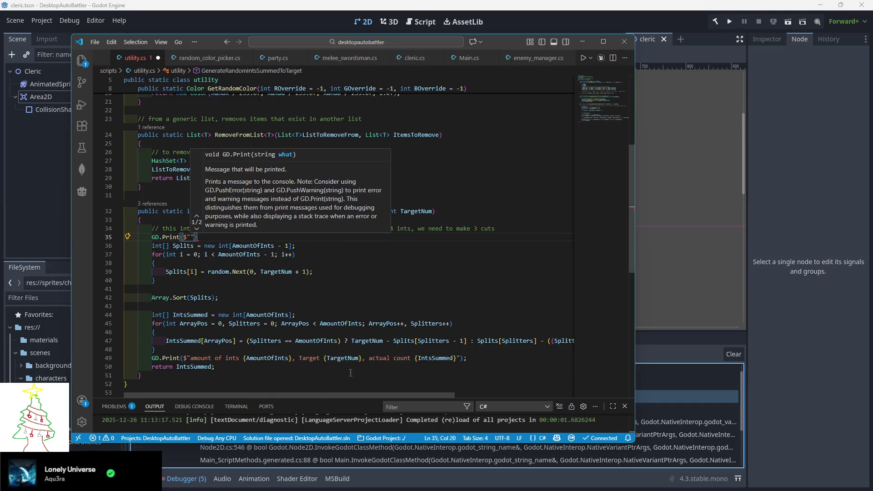
# Step: Move the 'amount of ints … Target {TargetNum}' text into the new print, drop the leftover comma, and save
pyautogui.moveTo(363, 359); pyautogui.dragTo(189, 359)
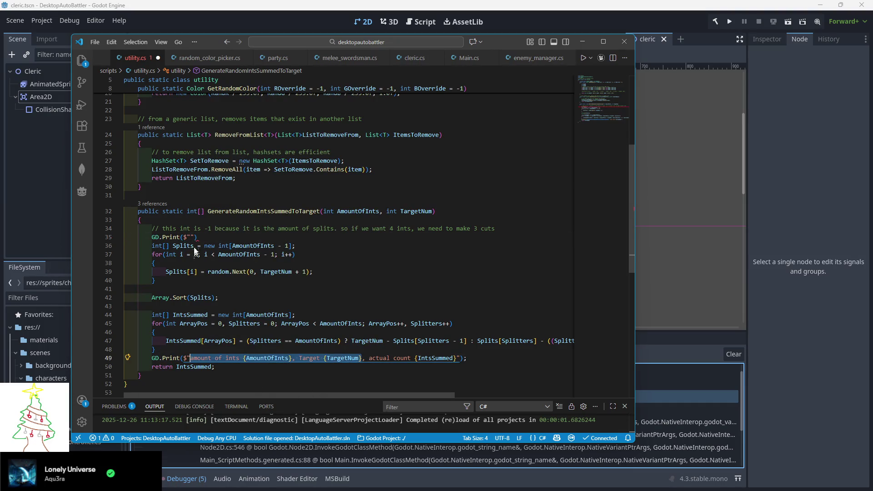
pyautogui.moveTo(190, 239); pyautogui.dragTo(190, 238)
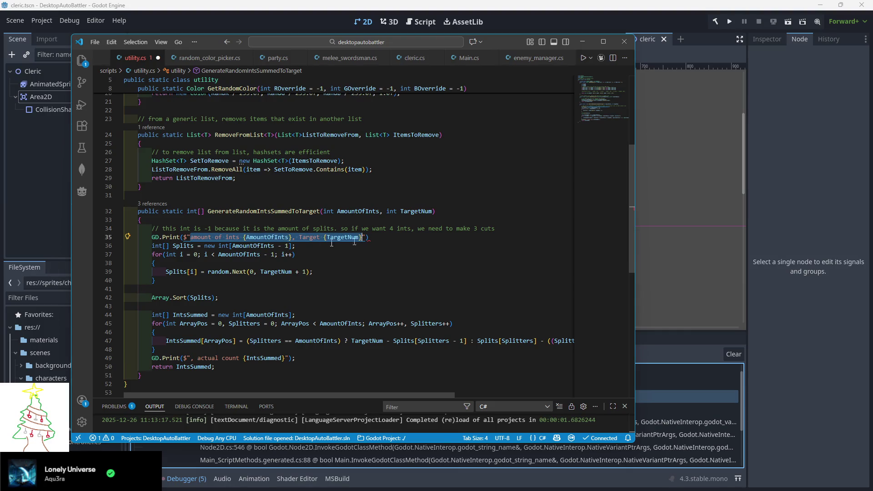
pyautogui.click(383, 237)
pyautogui.write(';')
pyautogui.click(199, 359)
pyautogui.press('BackSpace')
pyautogui.press('BackSpace')
pyautogui.press('End')
pyautogui.hotkey('ctrl', 's')
pyautogui.click(582, 42)
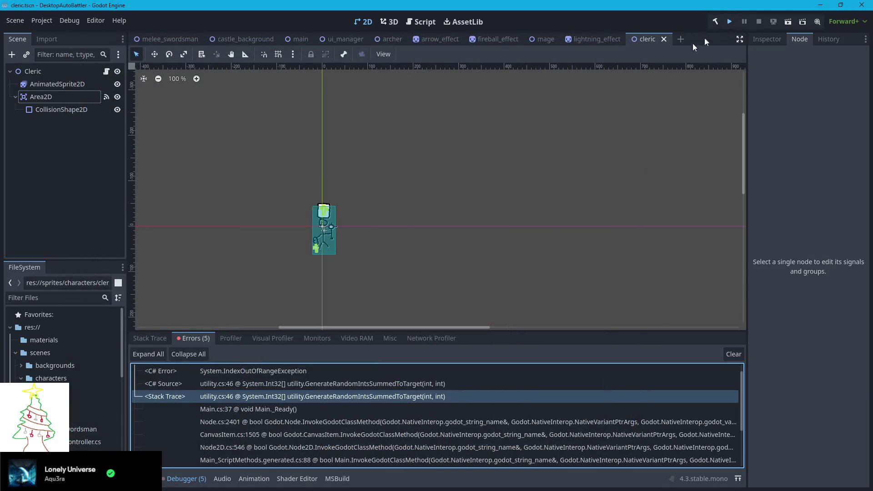
# Step: Run the game, close it once the menu loads, and return to utility.cs in VS Code
pyautogui.click(729, 22)
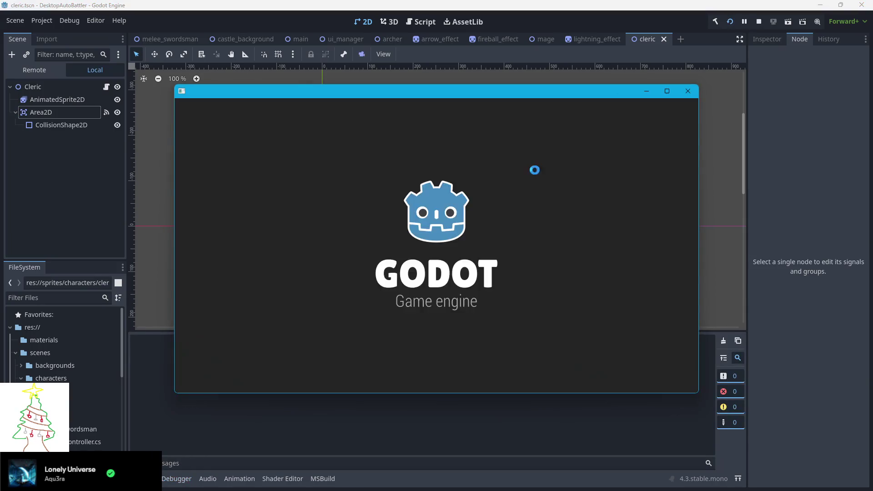
pyautogui.click(688, 91)
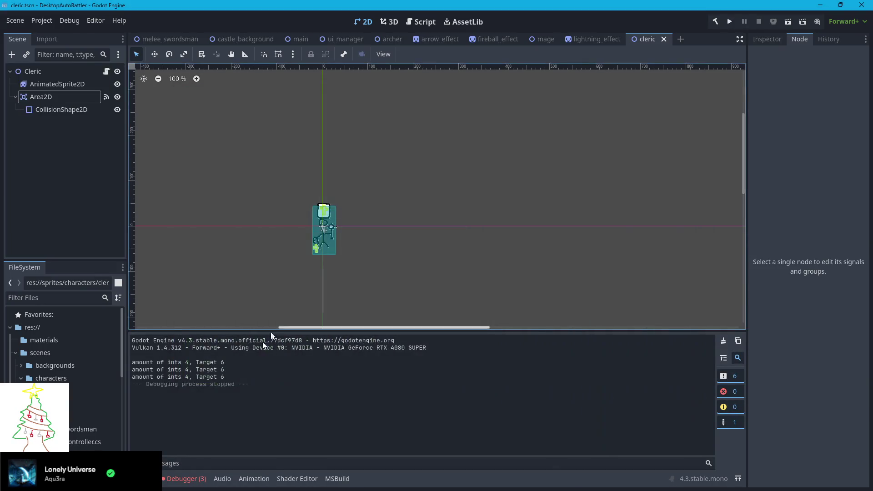
pyautogui.hotkey('alt', 'Tab')
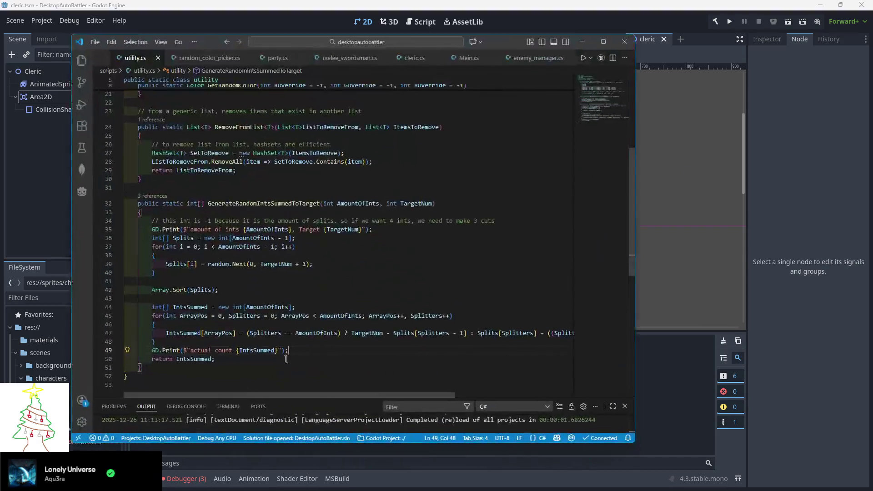
pyautogui.click(171, 275)
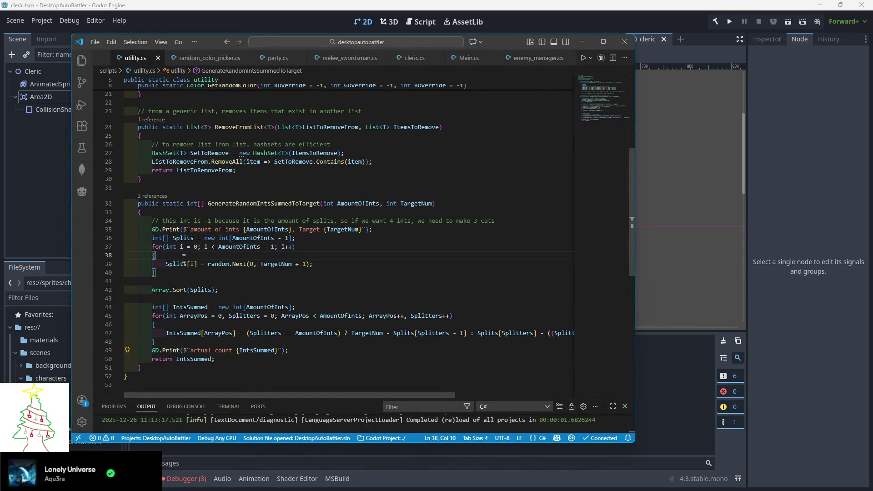
# Step: Write GD.Print($"split values after sort {Splits}"); below the splits loop
pyautogui.press('Return')
pyautogui.press('Return')
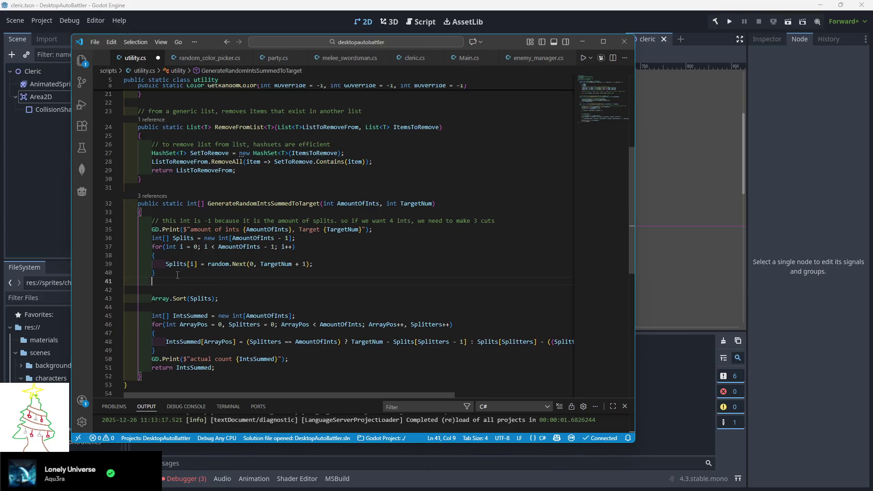
pyautogui.write('GD.Print')
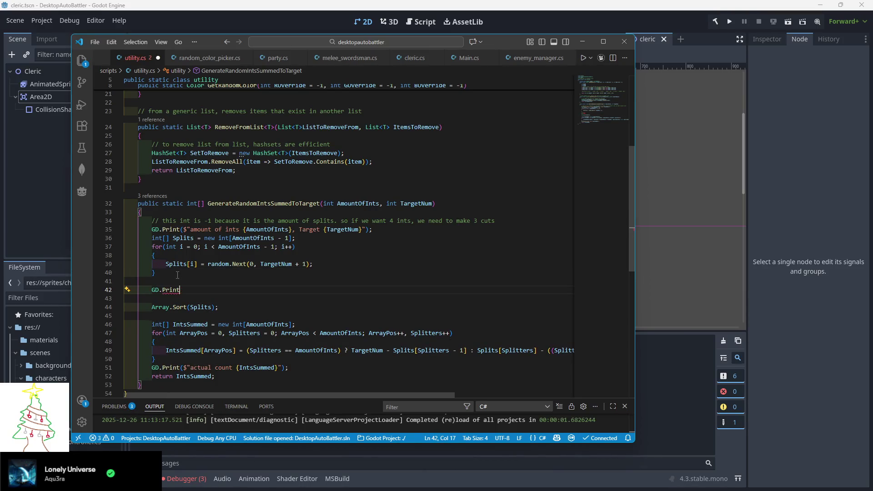
pyautogui.write('(')
pyautogui.press('Escape')
pyautogui.write(';')
pyautogui.press('Left')
pyautogui.press('Left')
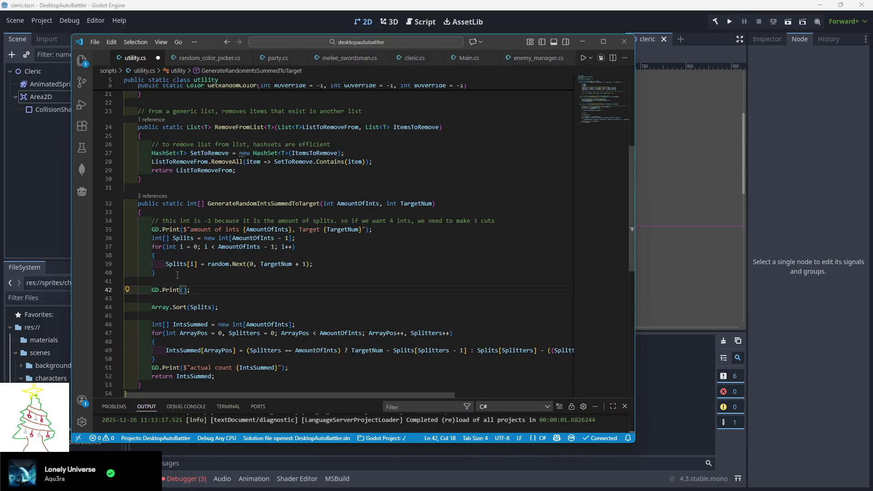
pyautogui.write('$"')
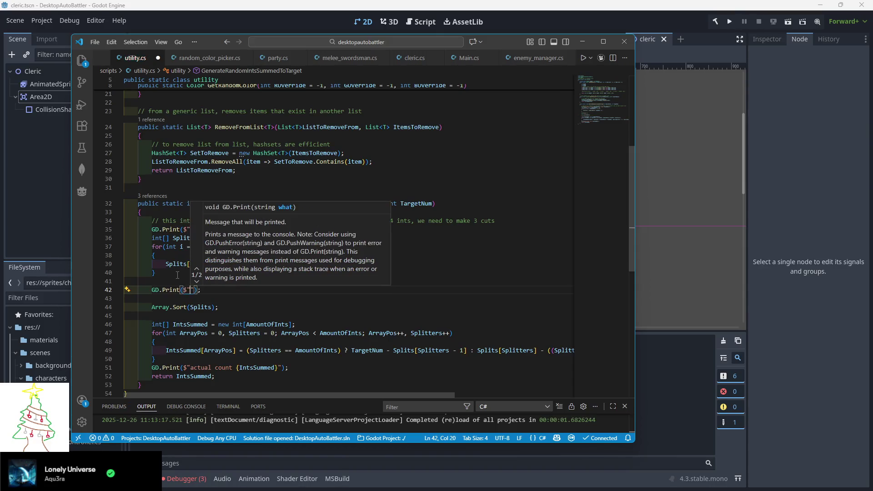
pyautogui.write('splits')
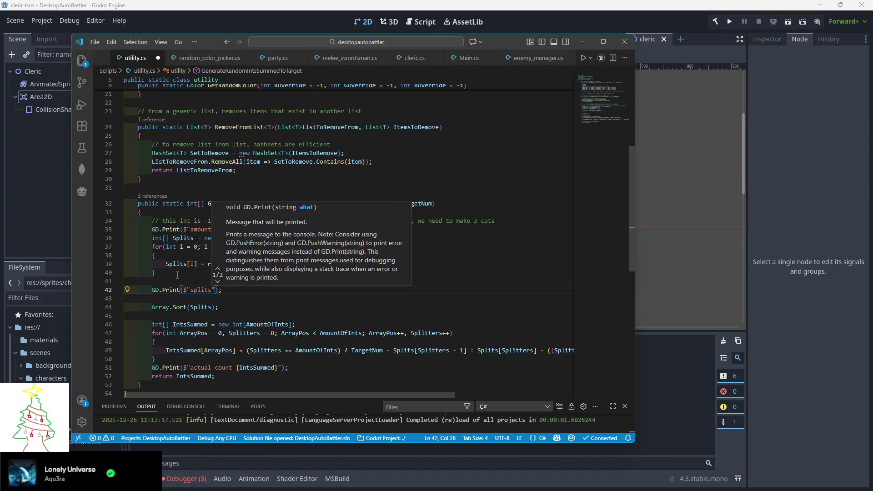
pyautogui.press('BackSpace')
pyautogui.write('values after')
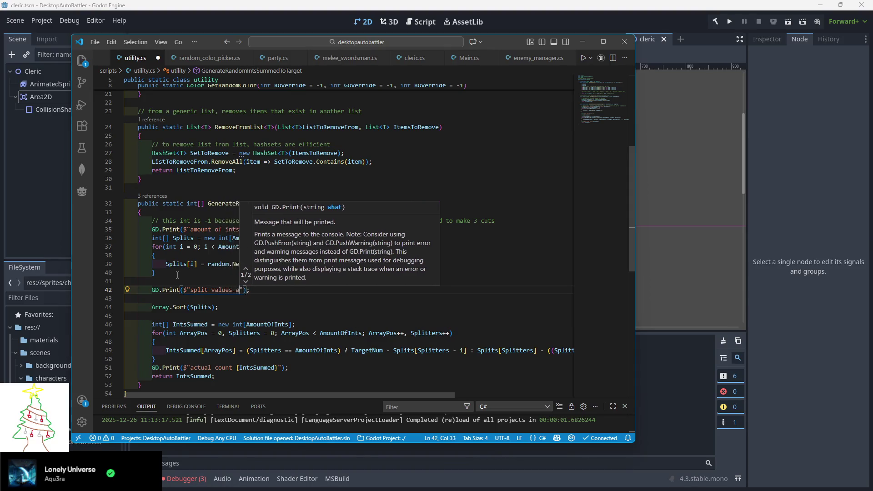
pyautogui.write(' sort {Splits')
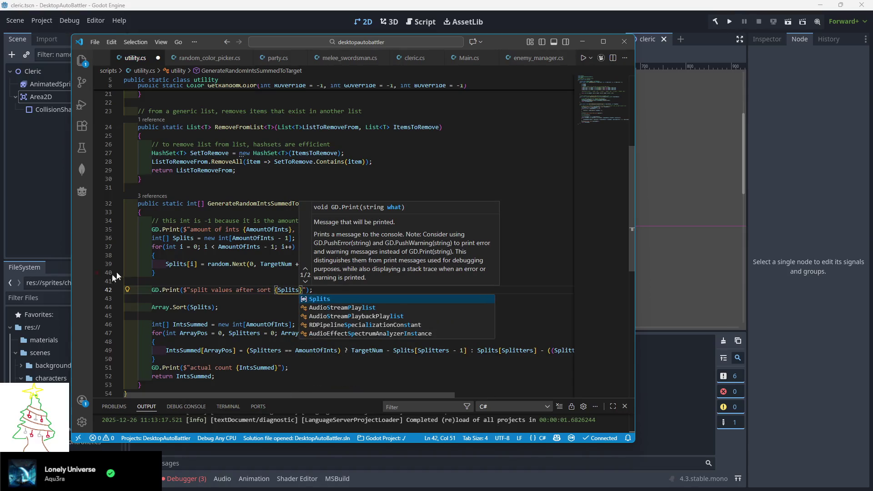
# Step: Reorder the lines so the print follows Array.Sort(Splits), then save utility.cs
pyautogui.click(172, 289)
pyautogui.hotkey('alt', 'Down')
pyautogui.hotkey('alt', 'Down')
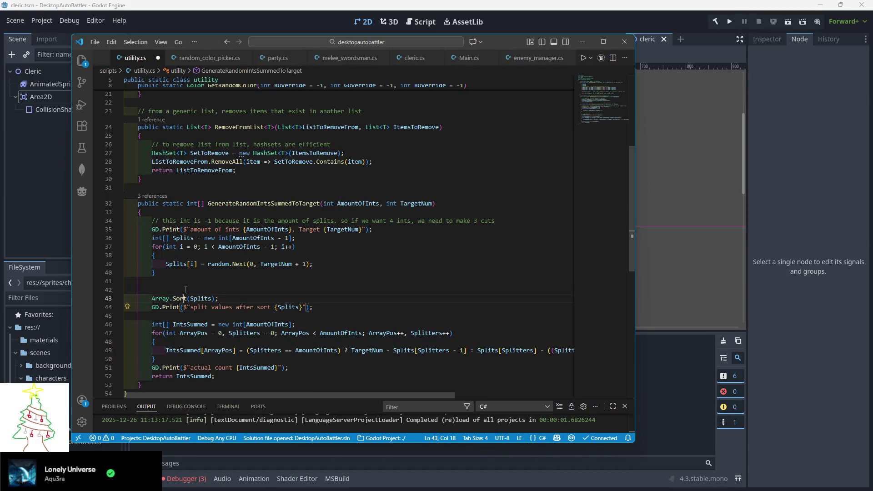
pyautogui.click(184, 296)
pyautogui.hotkey('alt', 'Up')
pyautogui.click(248, 282)
pyautogui.hotkey('ctrl', 's')
pyautogui.scroll(-2, 261, 301)
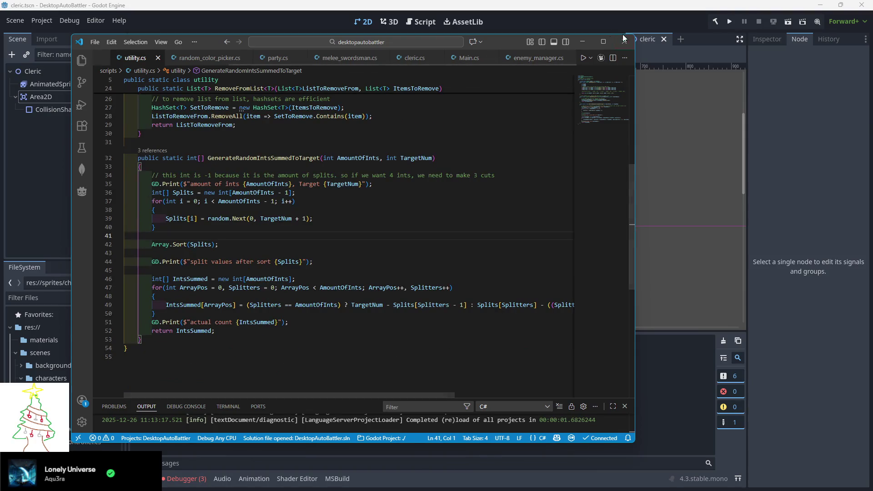
pyautogui.click(730, 22)
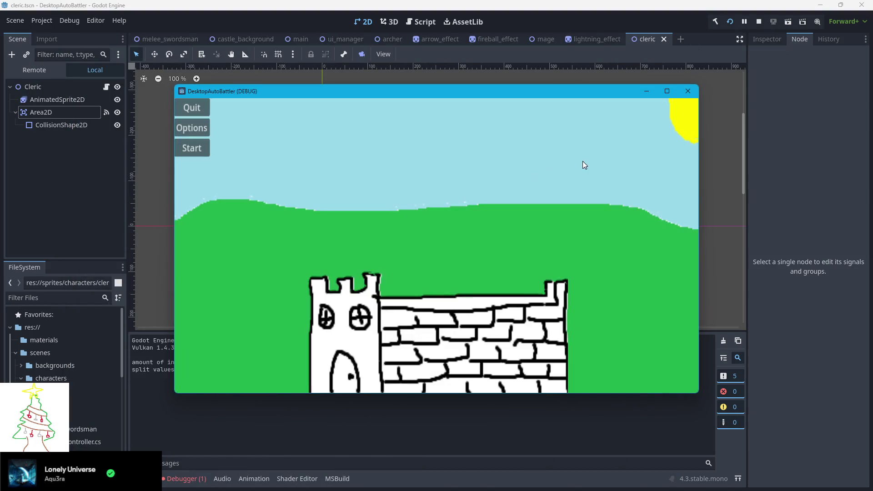
# Step: Close the game, select the printed 'System.Int32[]' output, and switch back to VS Code
pyautogui.click(690, 97)
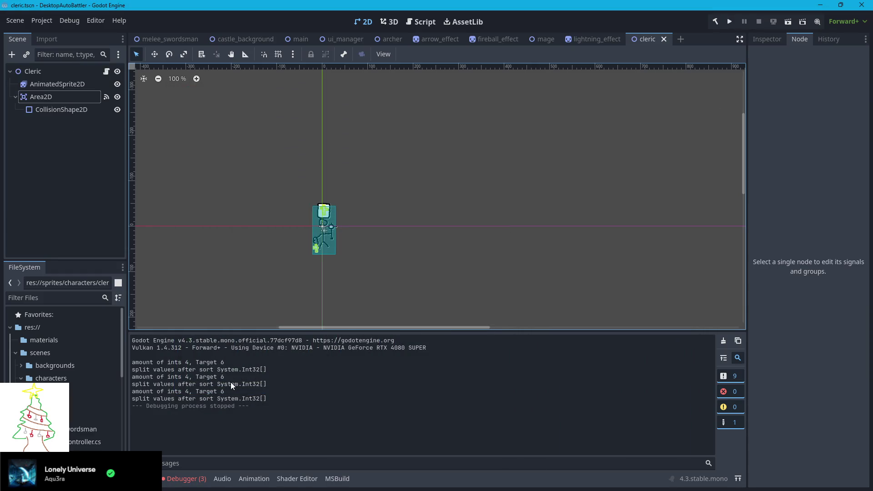
pyautogui.moveTo(235, 368); pyautogui.dragTo(277, 368)
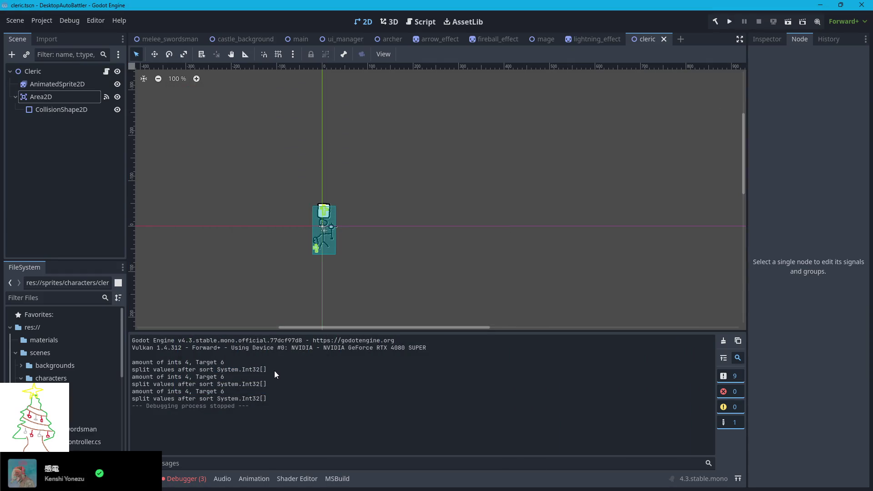
pyautogui.hotkey('alt', 'Tab')
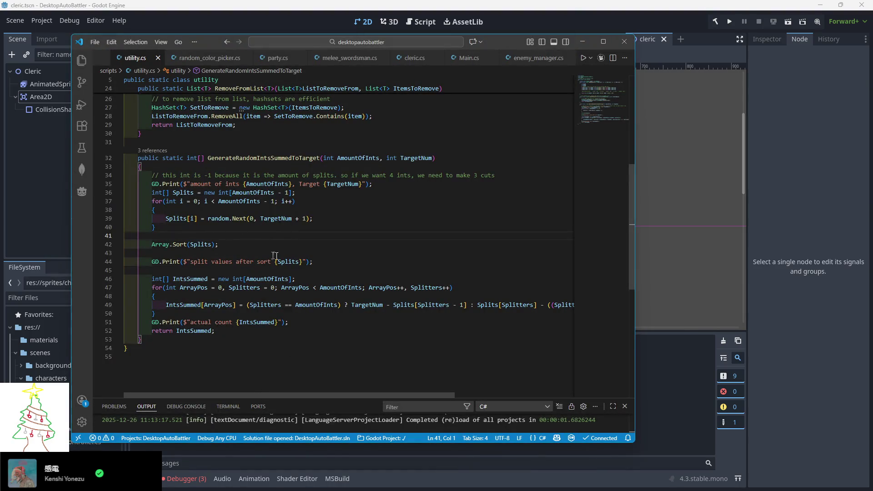
# Step: Add a foreach (int Num in Splits) loop line above the split-values print
pyautogui.click(302, 262)
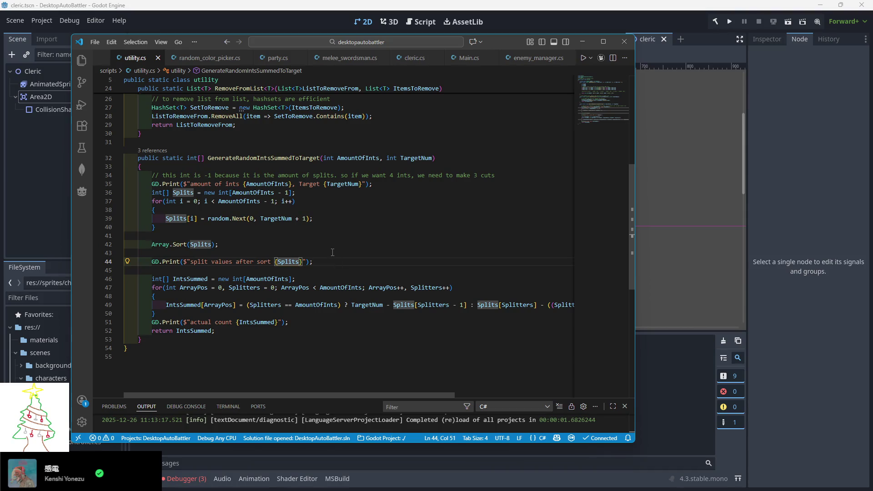
pyautogui.click(235, 254)
pyautogui.press('Return')
pyautogui.write('foreac')
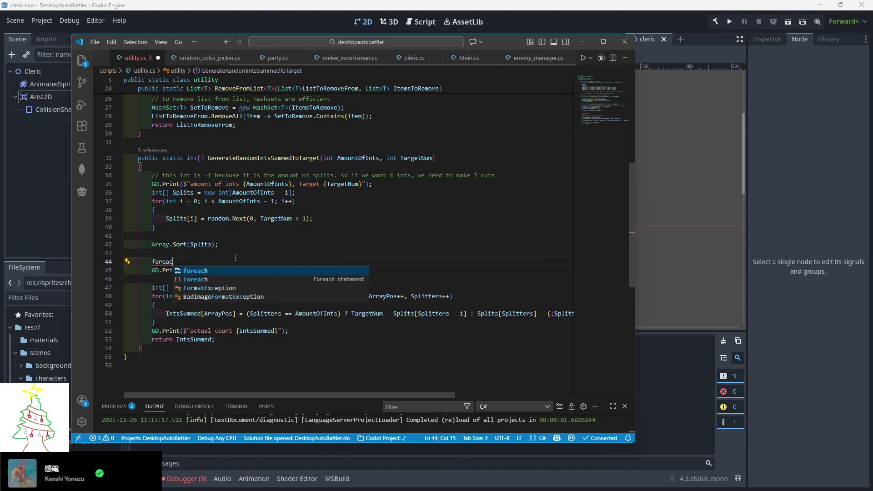
pyautogui.write('h(int')
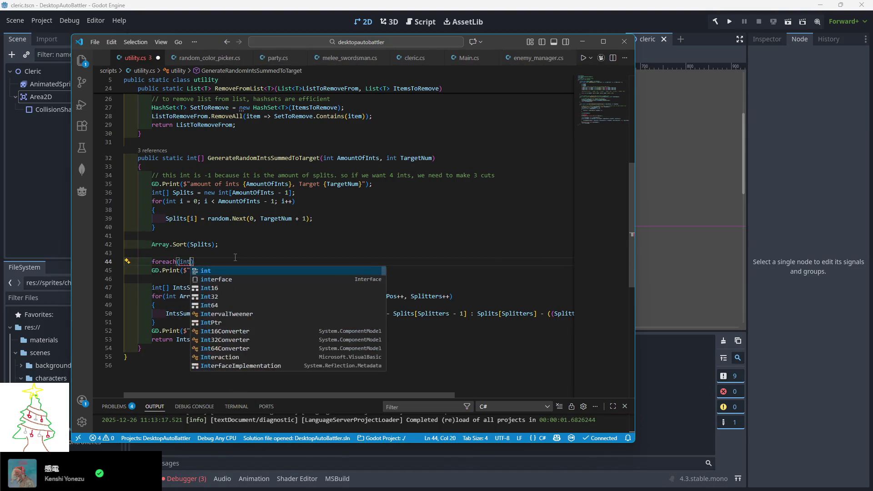
pyautogui.press('BackSpace')
pyautogui.press('BackSpace')
pyautogui.press('BackSpace')
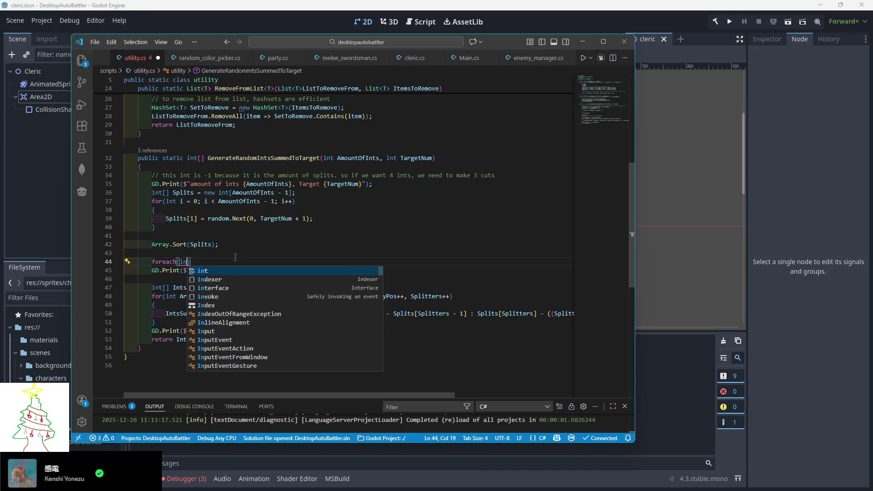
pyautogui.write('int Num :')
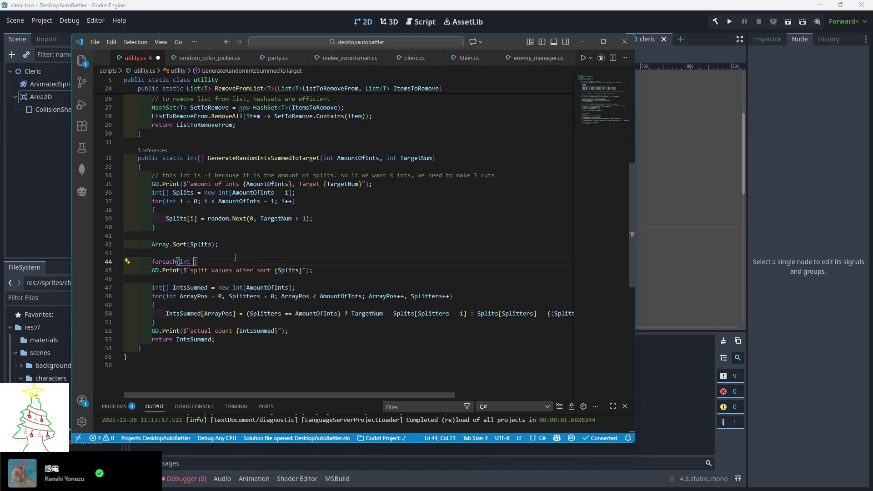
pyautogui.write(' Splits')
pyautogui.press('Left')
pyautogui.press('Left')
pyautogui.press('Left')
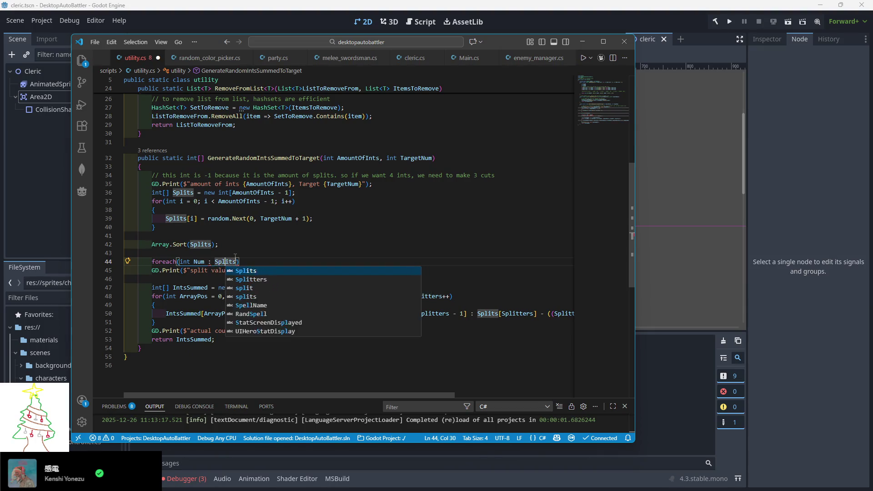
pyautogui.press('BackSpace')
pyautogui.write('in')
pyautogui.press('Escape')
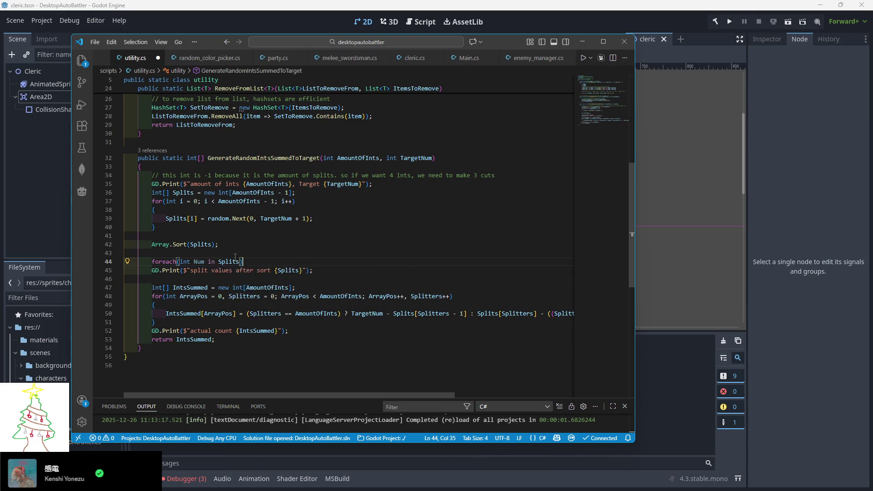
# Step: Indent the print under the loop, print {Num} instead of {Splits}, save utility.cs and run the game
pyautogui.click(154, 270)
pyautogui.press('Tab')
pyautogui.doubleClick(301, 270)
pyautogui.write('Num,')
pyautogui.press('BackSpace')
pyautogui.hotkey('ctrl', 's')
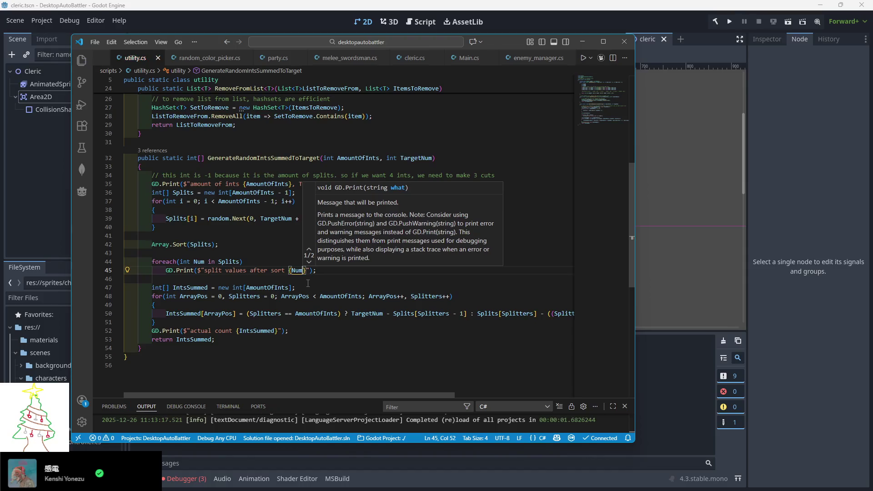
pyautogui.click(307, 252)
pyautogui.click(728, 22)
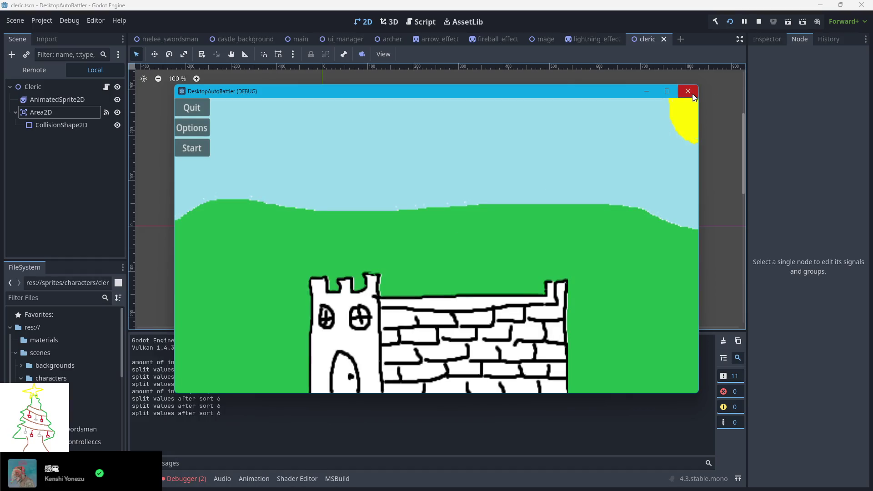
# Step: Close the game window, check each printed split value in the Output panel, and return to VS Code
pyautogui.click(688, 91)
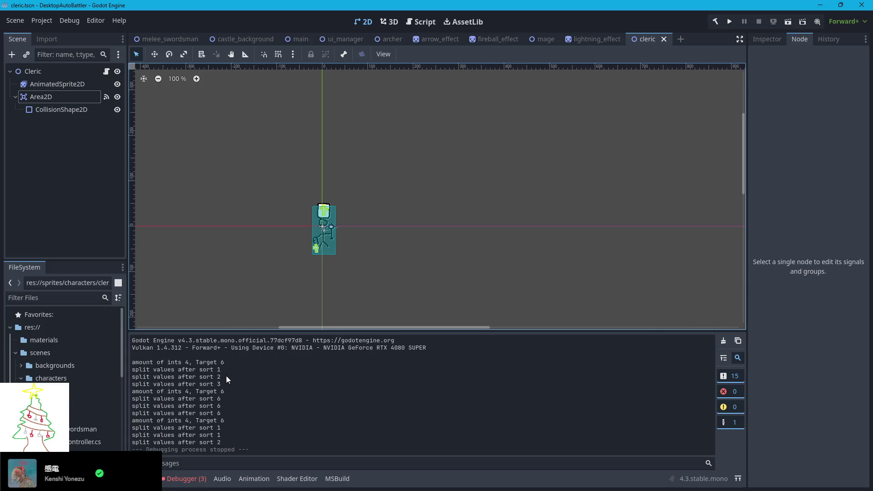
pyautogui.moveTo(217, 400); pyautogui.dragTo(236, 438)
pyautogui.click(232, 410)
pyautogui.click(236, 438)
pyautogui.hotkey('alt', 'Tab')
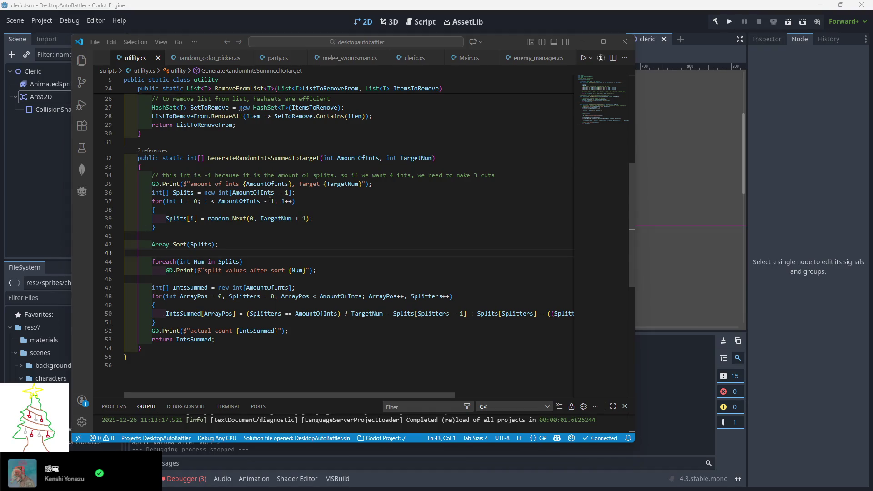
# Step: Add IntsSummed[0] = Splits[0]; on a new line below the IntsSummed declaration
pyautogui.click(254, 193)
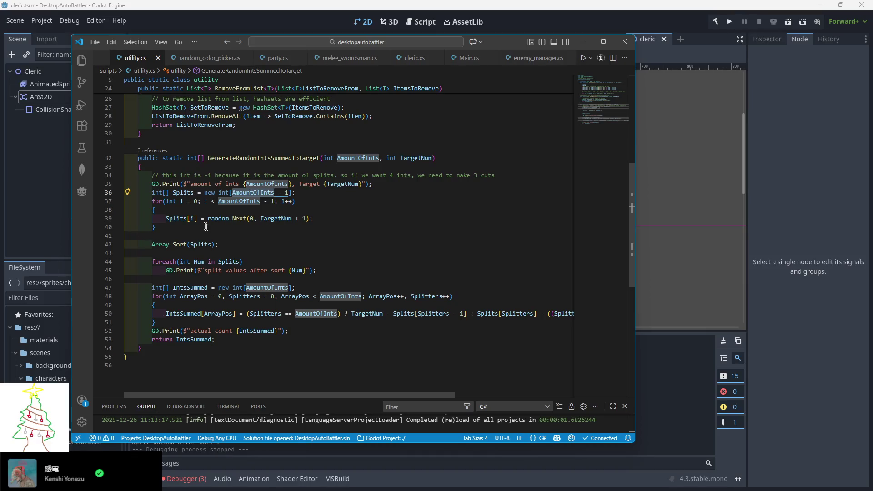
pyautogui.scroll(-1, 203, 225)
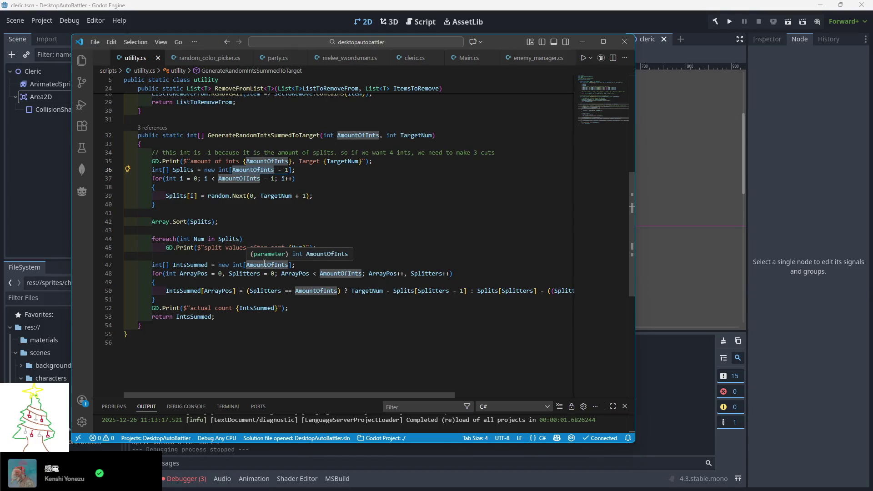
pyautogui.click(300, 265)
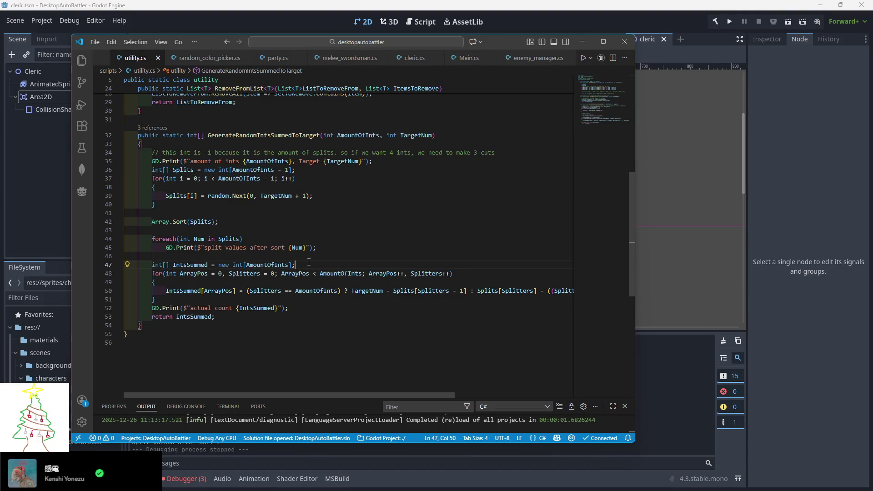
pyautogui.press('Return')
pyautogui.write('IntsSummed[0] = Splits[')
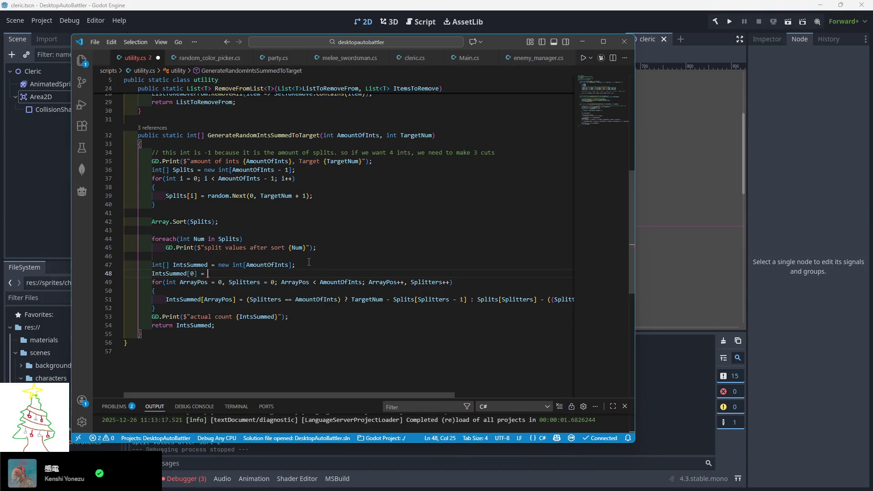
pyautogui.write('0];')
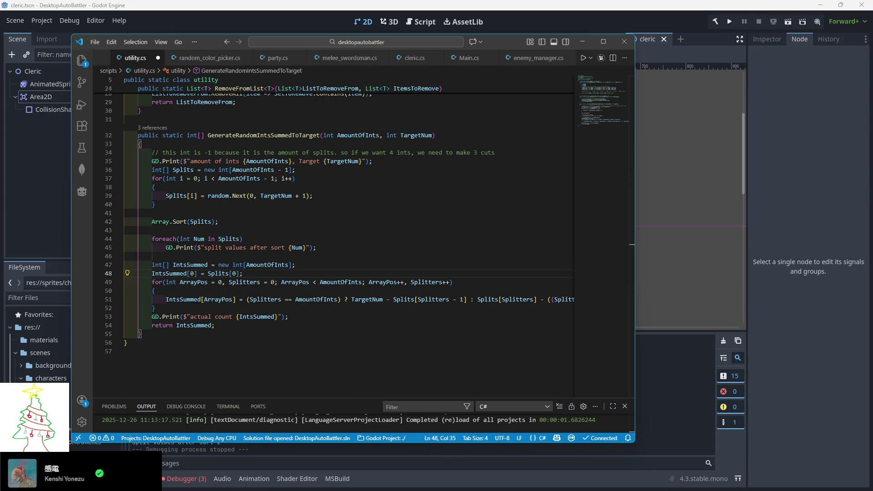
# Step: Replace the old summing loop with for (int i = 1; i < AmountOfInts - 1; i++)
pyautogui.moveTo(167, 309); pyautogui.dragTo(162, 285)
pyautogui.write('(')
pyautogui.hotkey('ctrl', 'z')
pyautogui.press('BackSpace')
pyautogui.write('(')
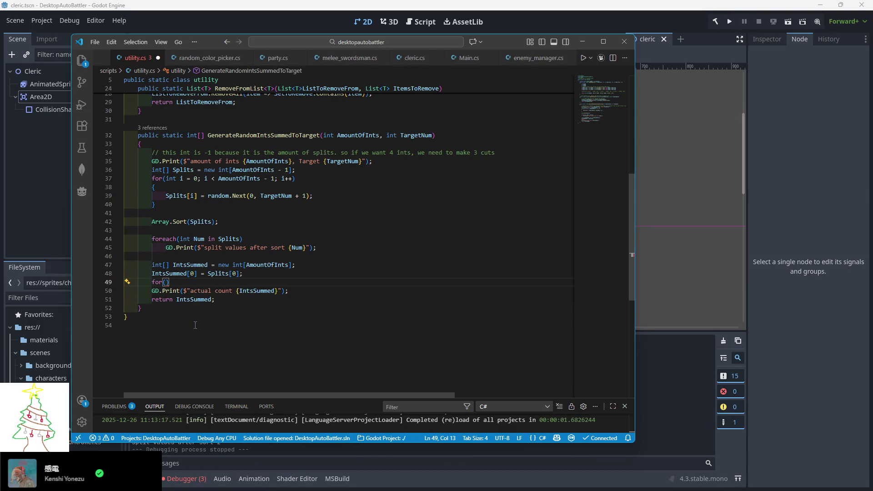
pyautogui.write('int i = 1')
pyautogui.write('; i < ')
pyautogui.write('Cm')
pyautogui.press('BackSpace')
pyautogui.press('BackSpace')
pyautogui.write('AmountOfInts')
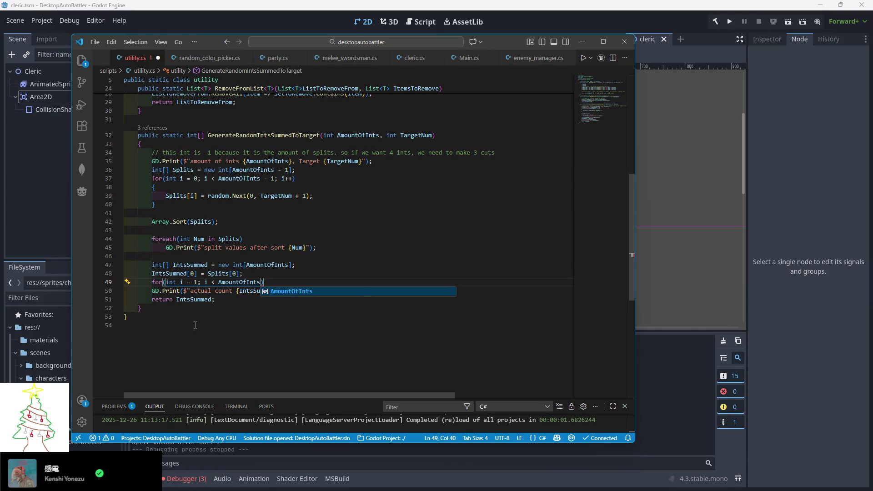
pyautogui.write('- 1; i++')
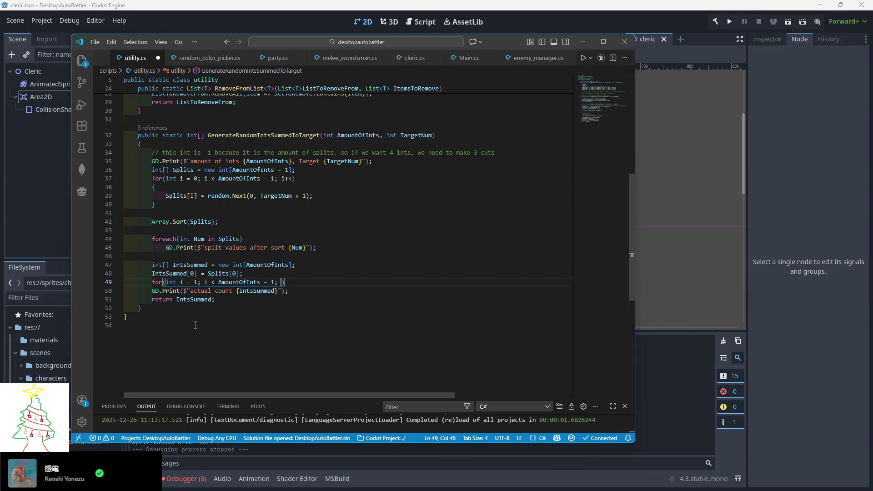
# Step: Give the loop a braced body: IntsSummed[i] = Splits[i] - Splits[i - 1];
pyautogui.press('End')
pyautogui.press('Return')
pyautogui.write('{')
pyautogui.press('Return')
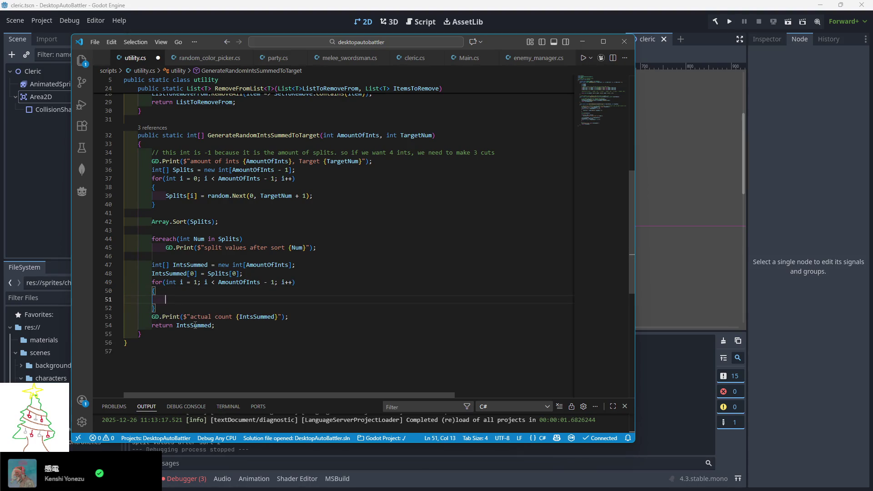
pyautogui.write('IntsSS')
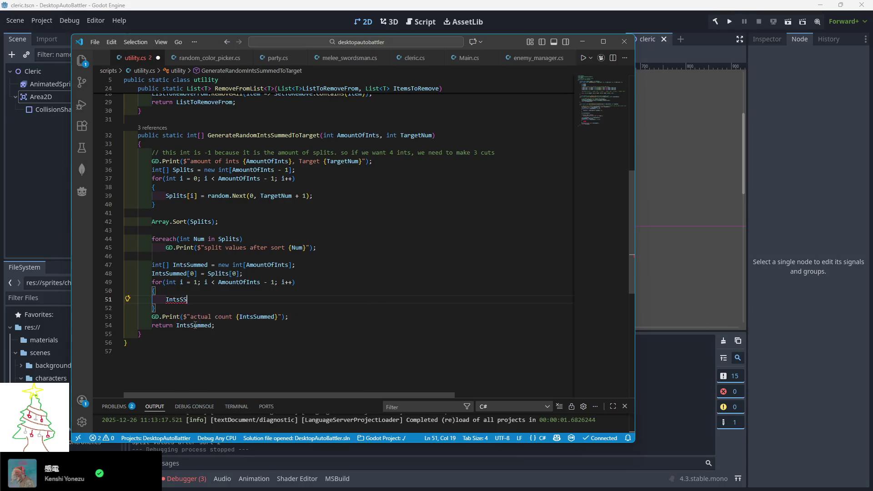
pyautogui.press('BackSpace')
pyautogui.write('ummed')
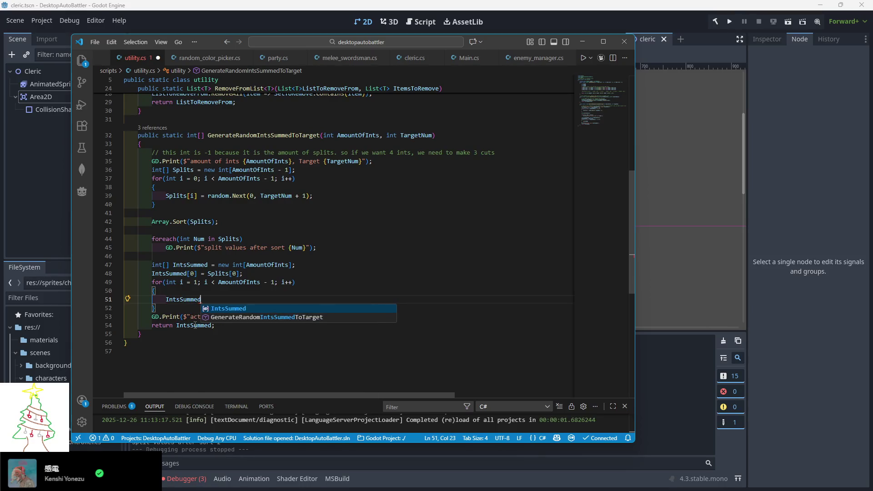
pyautogui.write('[i]')
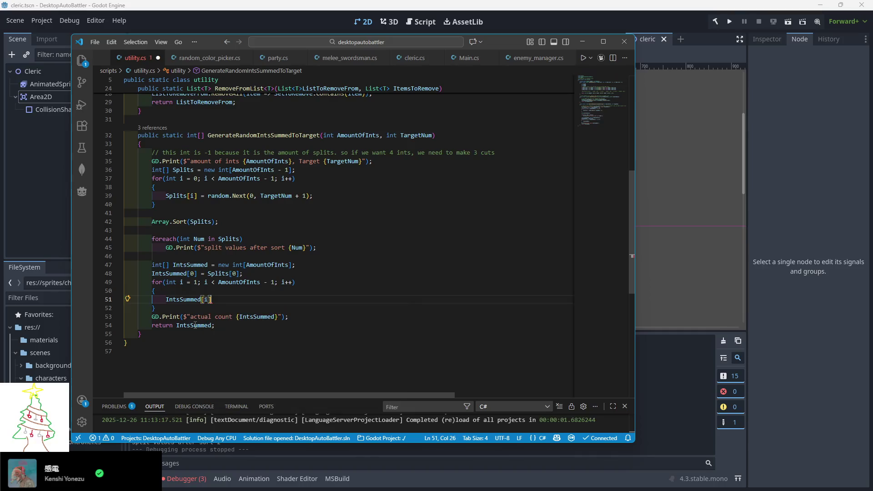
pyautogui.write(' = Splits')
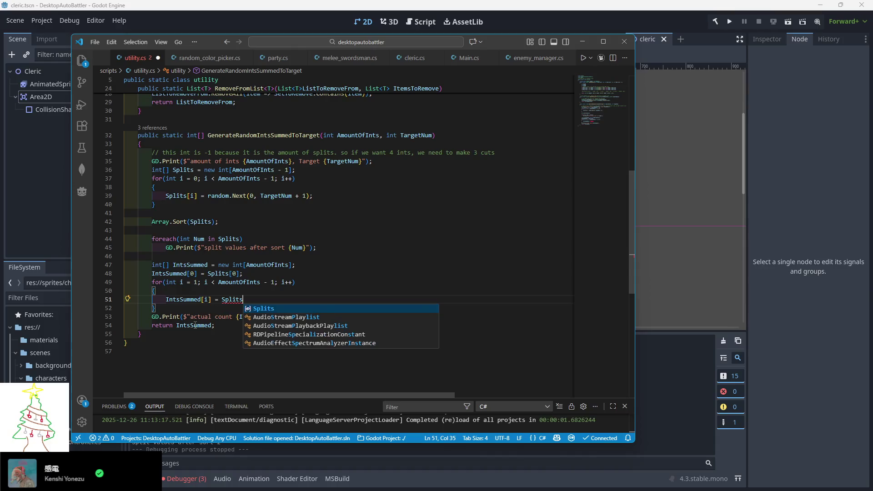
pyautogui.write('[i] - ')
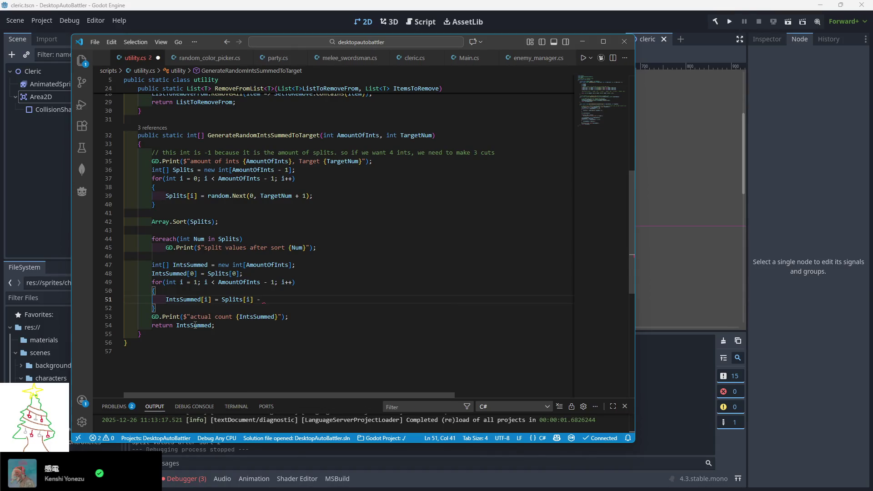
pyautogui.write('spl')
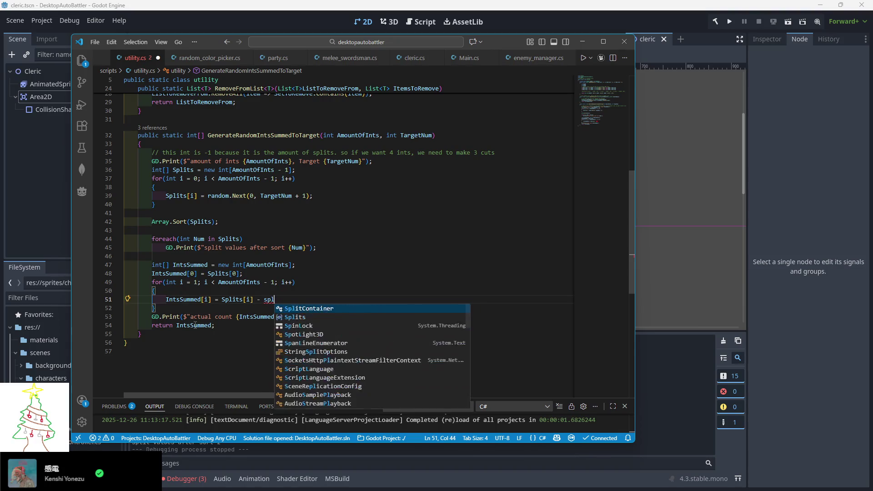
pyautogui.write('its')
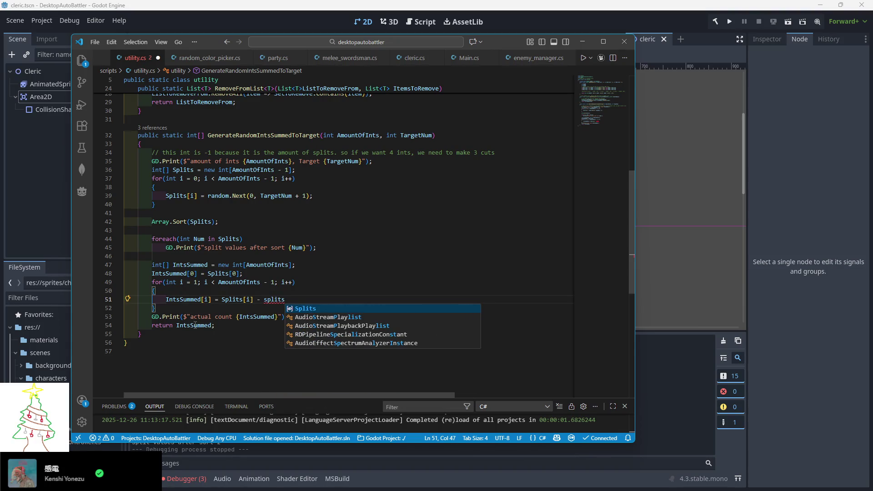
pyautogui.press('BackSpace')
pyautogui.press('BackSpace')
pyautogui.press('BackSpace')
pyautogui.write('Splits')
pyautogui.write('[i - ')
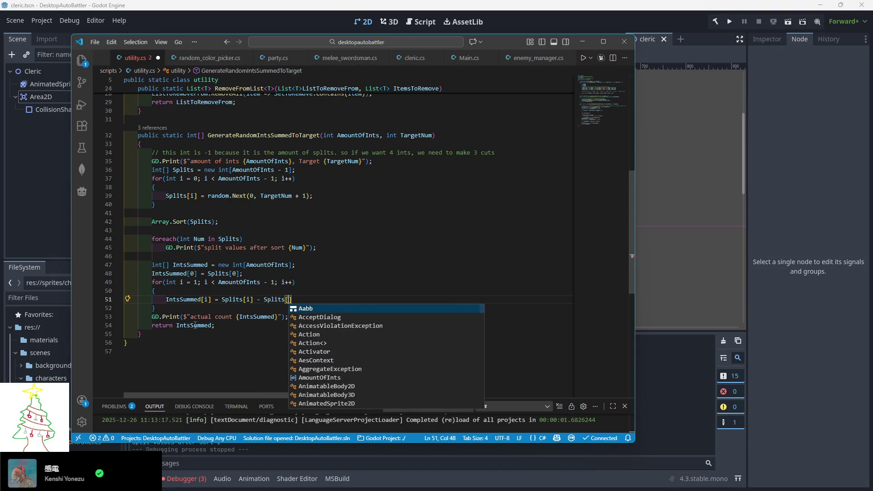
pyautogui.write('1];')
# Step: Add IntsSummed[AmountOfInts - 1] = TargetNum - Splits[AmountOfInts - 2]; after the loop and save
pyautogui.press('Down')
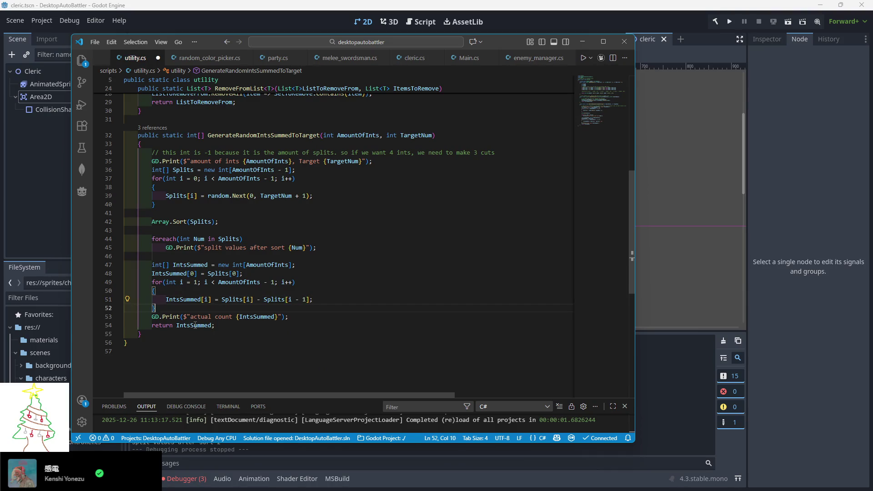
pyautogui.press('Return')
pyautogui.write('IntsSummed[Tar')
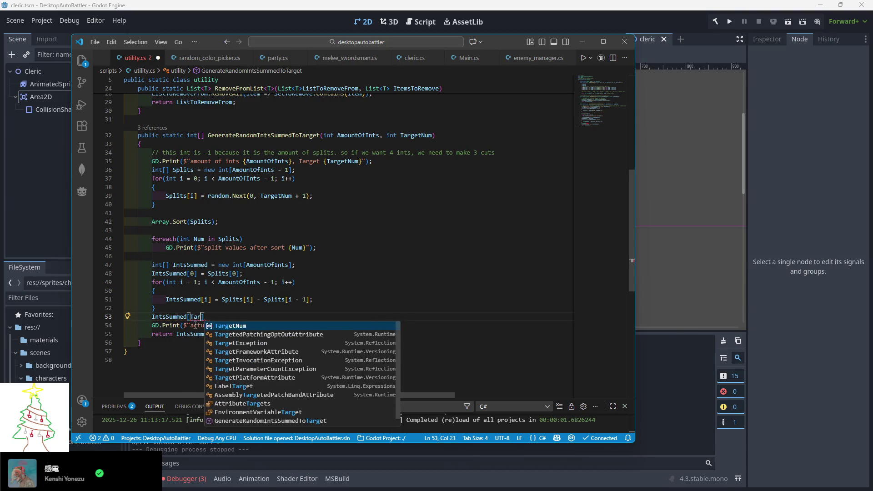
pyautogui.press('Escape')
pyautogui.write('AmountOfInts')
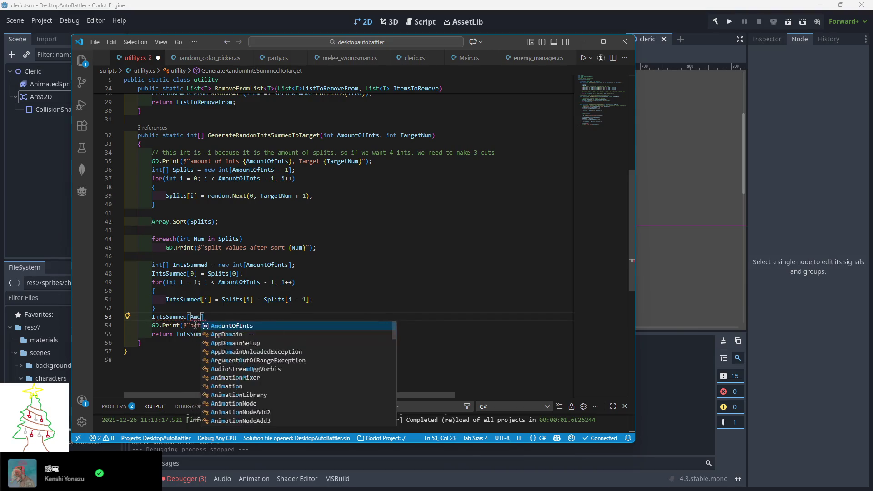
pyautogui.write(' - 1] ')
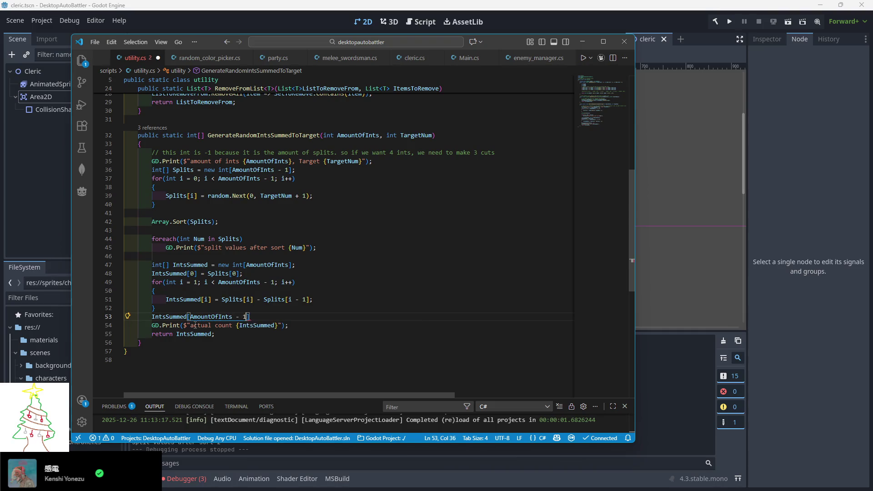
pyautogui.write('= ')
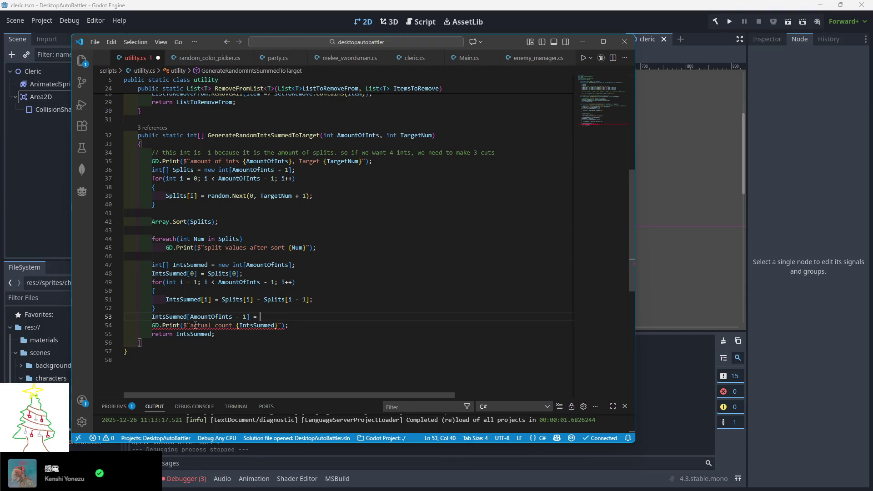
pyautogui.write('TargetNum')
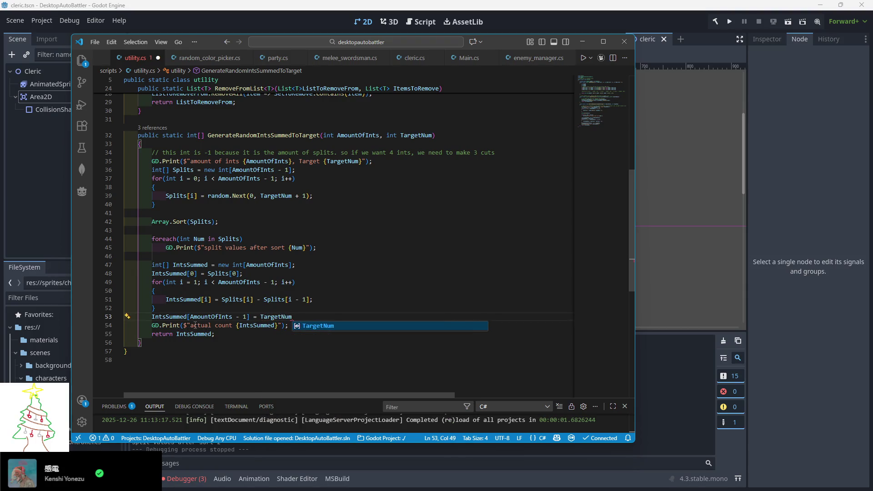
pyautogui.write(' - Splits[')
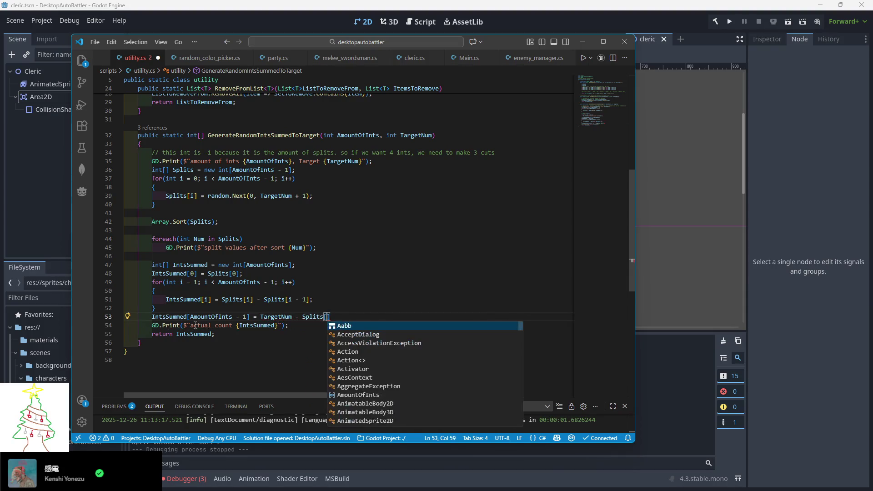
pyautogui.write('AmountOfInts - 2];')
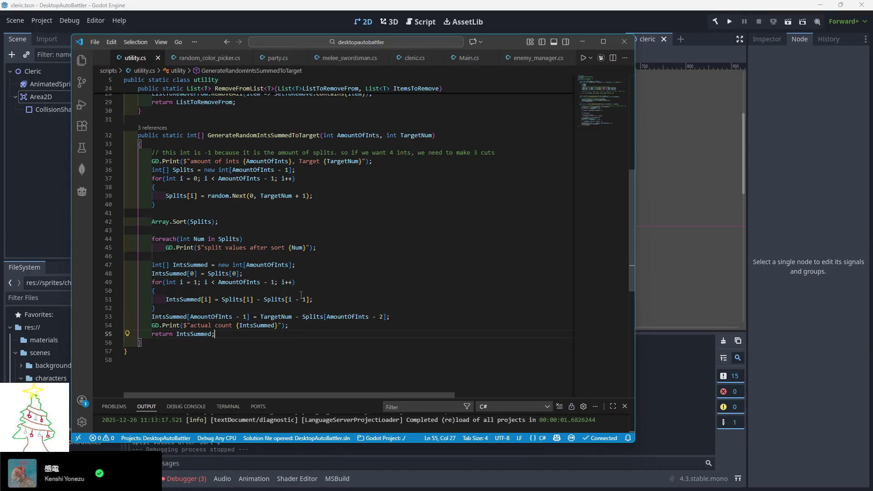
pyautogui.hotkey('ctrl', 's')
pyautogui.press('Down')
pyautogui.press('Down')
pyautogui.scroll(1, 507, 170)
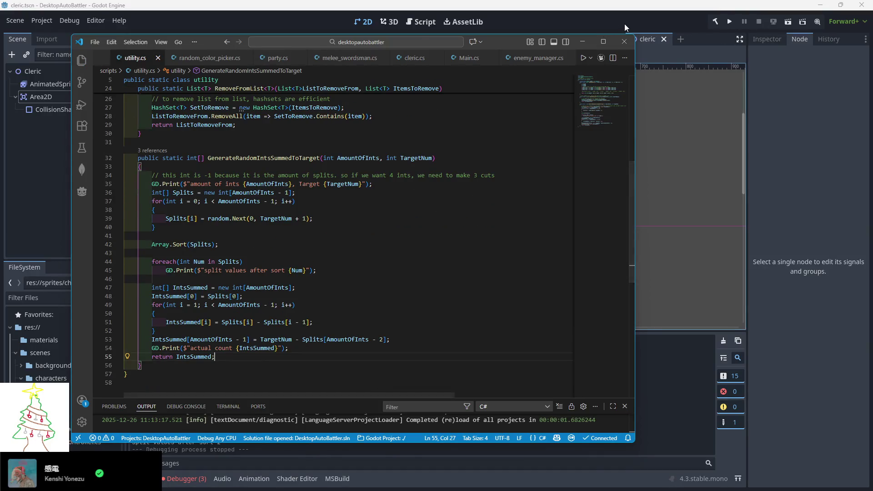
# Step: Build and run the game, view its window, then close it
pyautogui.click(727, 21)
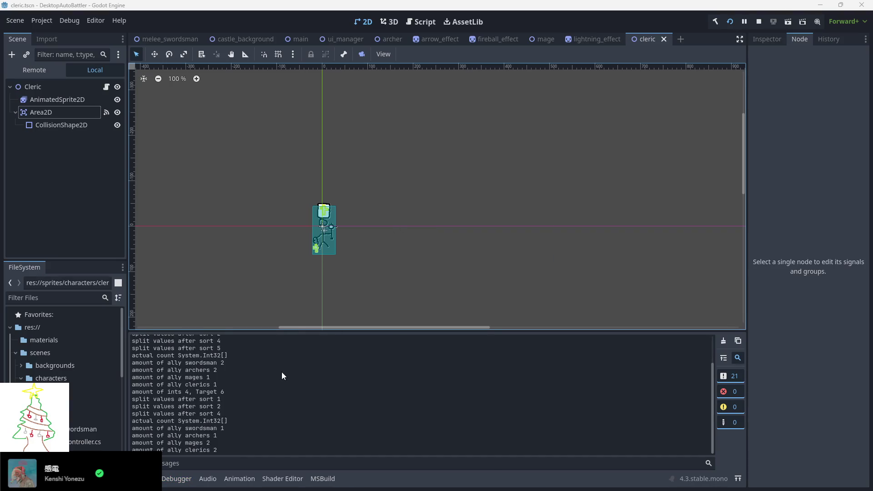
pyautogui.click(271, 383)
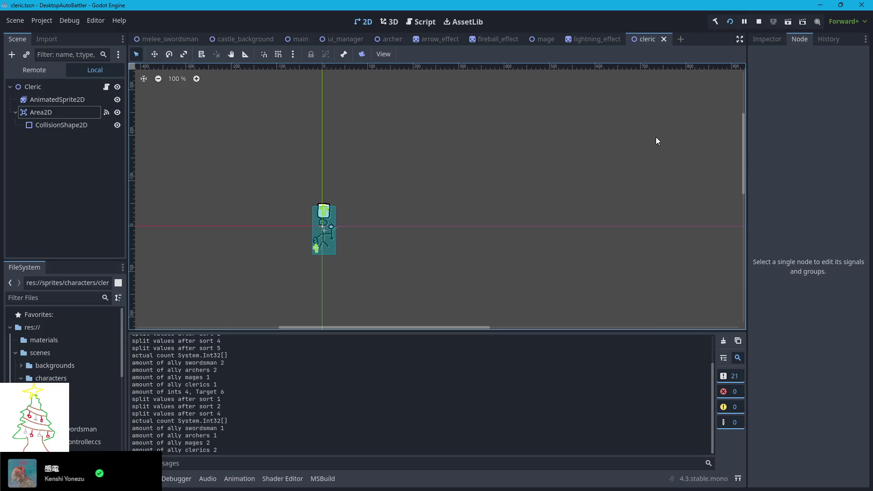
pyautogui.hotkey('alt', 'Tab')
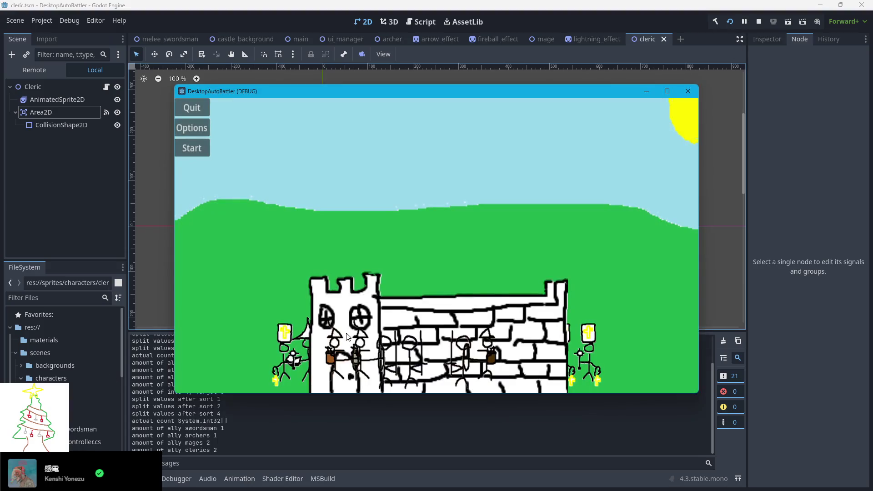
pyautogui.click(689, 93)
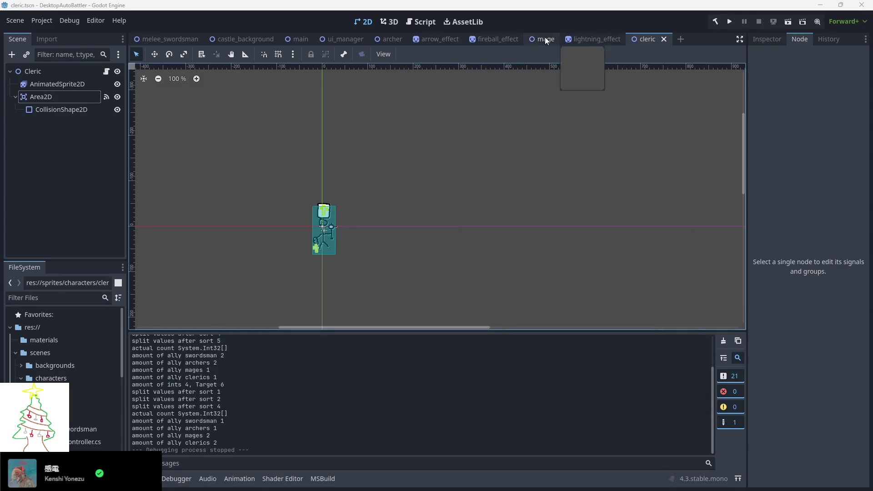
# Step: Set the Mage root node's Z Index to 2 and save the mage scene
pyautogui.click(545, 38)
pyautogui.click(55, 71)
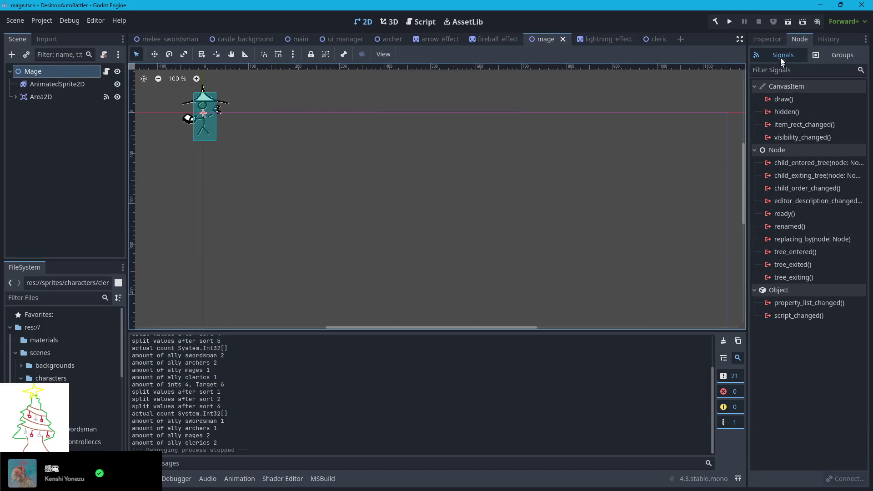
pyautogui.click(767, 39)
pyautogui.click(772, 231)
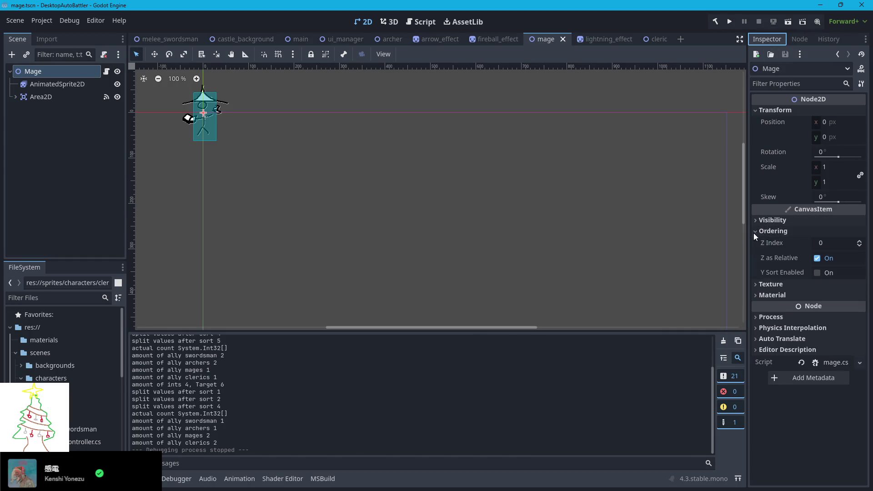
pyautogui.doubleClick(859, 241)
pyautogui.hotkey('ctrl', 's')
# Step: In the cleric scene, set Area2D's Z Index to 2
pyautogui.click(662, 39)
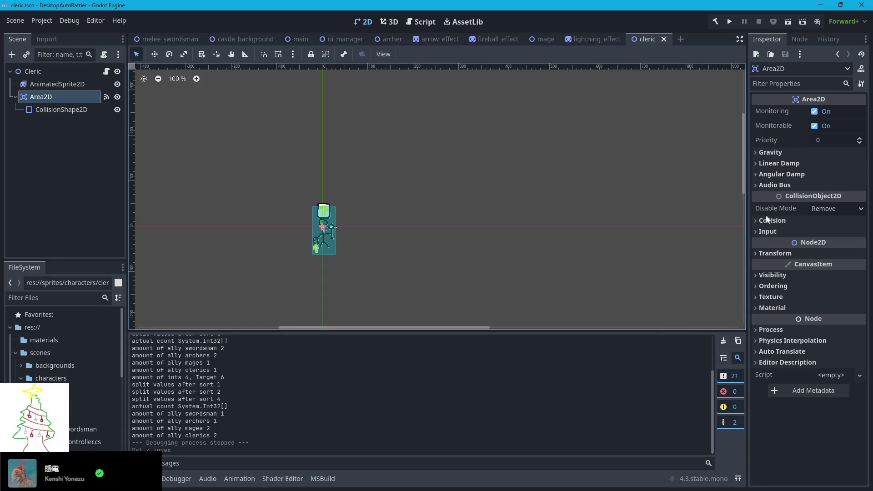
pyautogui.click(754, 285)
pyautogui.click(840, 300)
pyautogui.write('2')
pyautogui.press('Return')
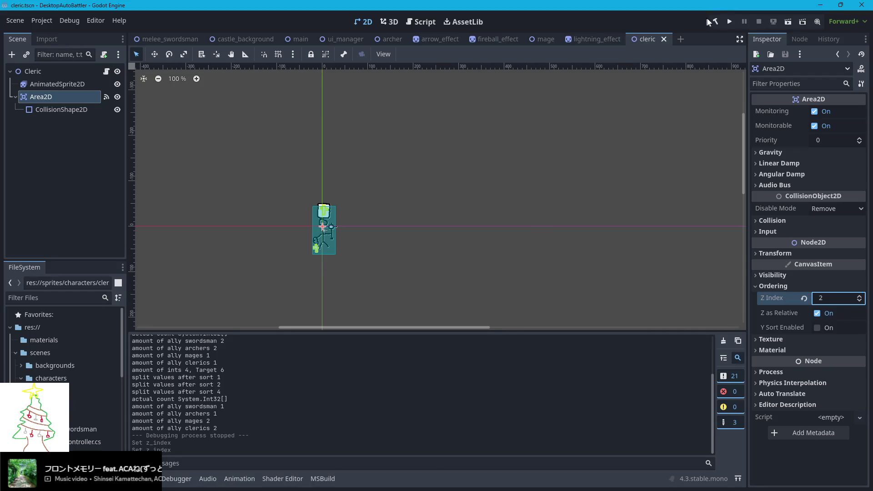
# Step: Launch the game to test the new Area2D Z Index
pyautogui.click(727, 24)
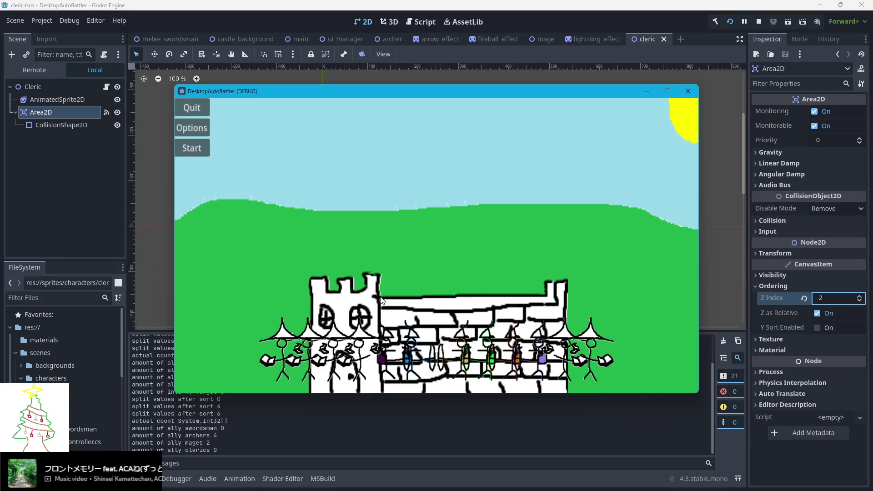
# Step: Open the ally units' stat popups and drag mage 3–6 and archer 1–2 windows leftward
pyautogui.click(406, 356)
pyautogui.click(333, 371)
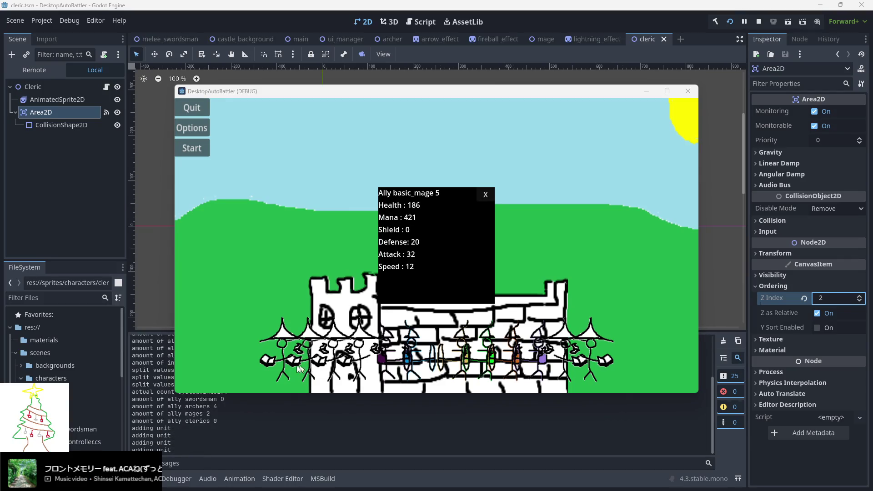
pyautogui.moveTo(406, 238)
pyautogui.mouseDown()
pyautogui.moveTo(188, 345)
pyautogui.moveTo(134, 403)
pyautogui.mouseUp()
pyautogui.moveTo(394, 269)
pyautogui.mouseDown()
pyautogui.moveTo(65, 309)
pyautogui.moveTo(49, 320)
pyautogui.mouseUp()
pyautogui.moveTo(437, 263)
pyautogui.mouseDown()
pyautogui.moveTo(219, 273)
pyautogui.moveTo(213, 290)
pyautogui.mouseUp()
pyautogui.moveTo(382, 262)
pyautogui.mouseDown()
pyautogui.moveTo(144, 260)
pyautogui.moveTo(87, 190)
pyautogui.moveTo(34, 194)
pyautogui.mouseUp()
pyautogui.moveTo(386, 234); pyautogui.dragTo(298, 175)
pyautogui.moveTo(440, 239)
pyautogui.mouseDown()
pyautogui.moveTo(143, 86)
pyautogui.moveTo(148, 73)
pyautogui.moveTo(140, 71)
pyautogui.moveTo(176, 73)
pyautogui.moveTo(171, 78)
pyautogui.mouseUp()
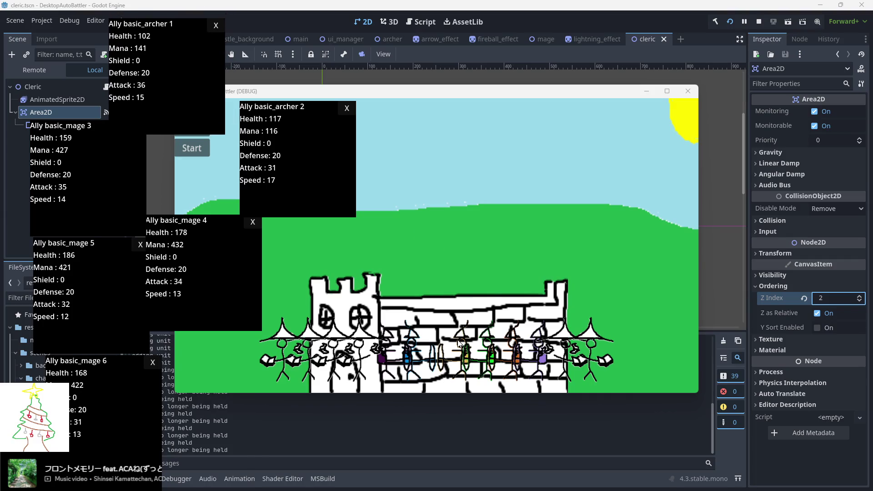
# Step: Open the enemy units' stat popups and spread the mage and archer windows to the right
pyautogui.click(462, 357)
pyautogui.click(543, 359)
pyautogui.click(523, 346)
pyautogui.moveTo(451, 267)
pyautogui.mouseDown()
pyautogui.moveTo(623, 285)
pyautogui.moveTo(779, 328)
pyautogui.mouseUp()
pyautogui.moveTo(495, 268); pyautogui.dragTo(727, 300)
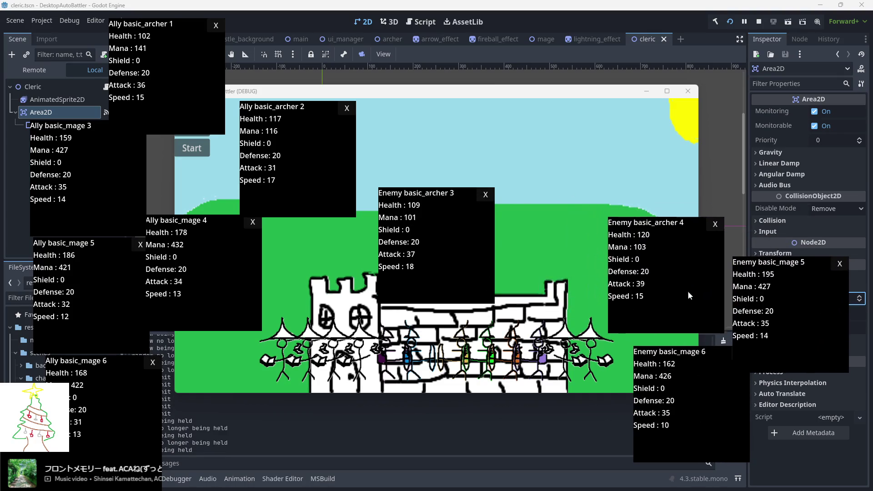
pyautogui.moveTo(525, 265)
pyautogui.mouseDown()
pyautogui.moveTo(564, 217)
pyautogui.moveTo(796, 202)
pyautogui.mouseUp()
pyautogui.moveTo(459, 225)
pyautogui.mouseDown()
pyautogui.moveTo(639, 138)
pyautogui.moveTo(666, 135)
pyautogui.mouseUp()
pyautogui.moveTo(449, 262); pyautogui.dragTo(526, 150)
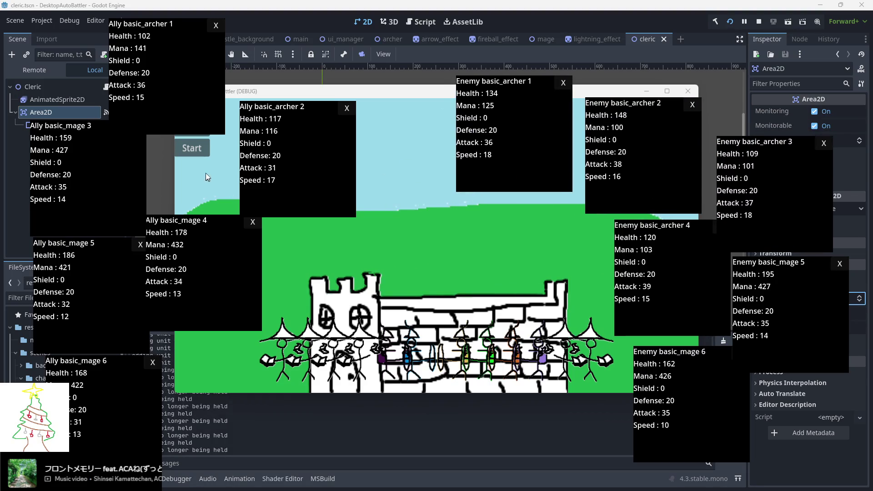
pyautogui.moveTo(125, 416); pyautogui.dragTo(91, 425)
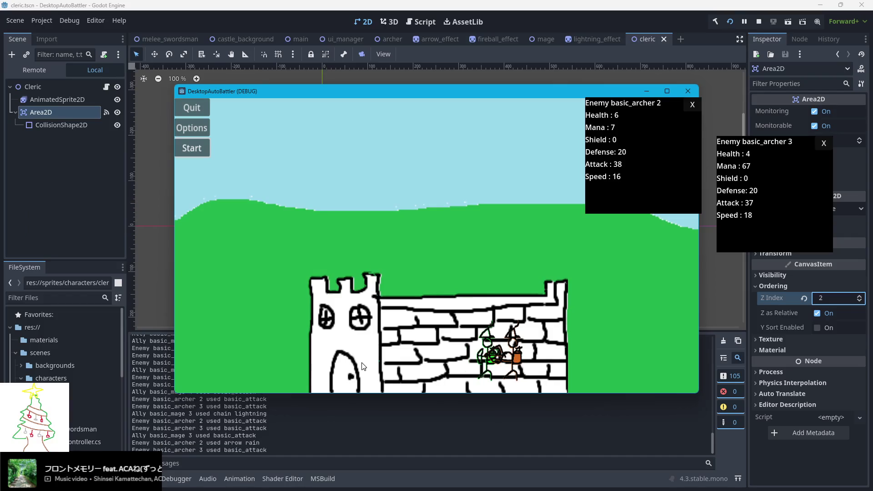
# Step: Move the ally cleric popups left, then stop the game and reset Area2D's Z Index to 0
pyautogui.click(287, 370)
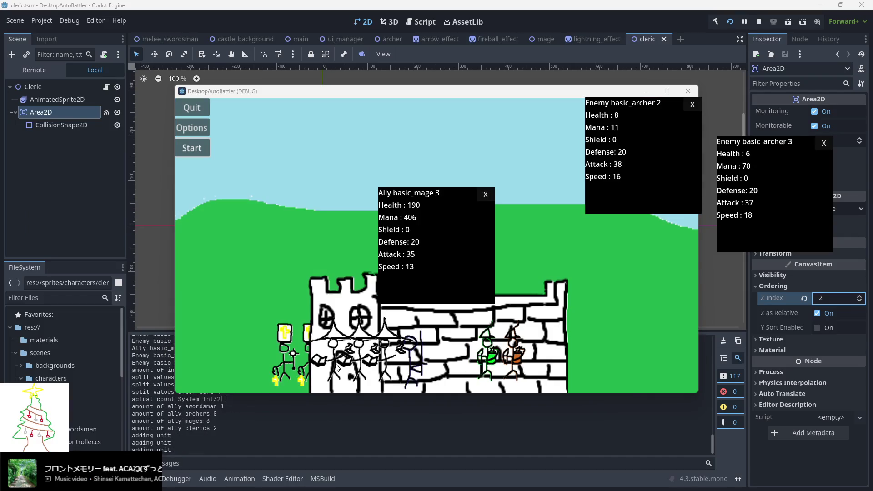
pyautogui.moveTo(432, 251)
pyautogui.mouseDown()
pyautogui.moveTo(394, 254)
pyautogui.moveTo(181, 389)
pyautogui.moveTo(129, 399)
pyautogui.mouseUp()
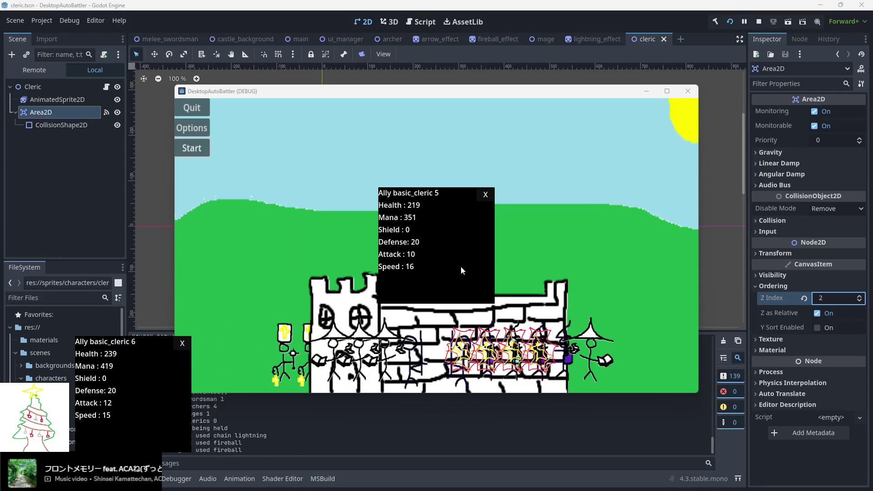
pyautogui.moveTo(460, 265); pyautogui.dragTo(121, 289)
pyautogui.moveTo(445, 256); pyautogui.dragTo(209, 237)
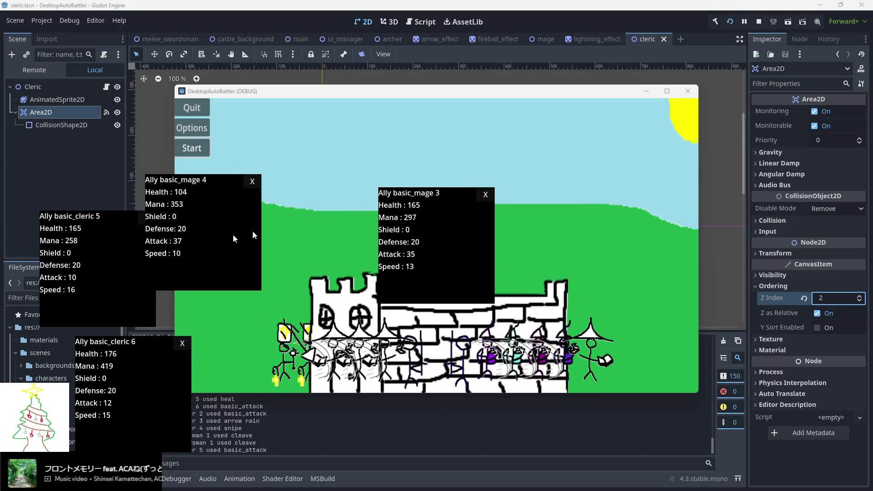
pyautogui.click(758, 21)
pyautogui.doubleClick(858, 304)
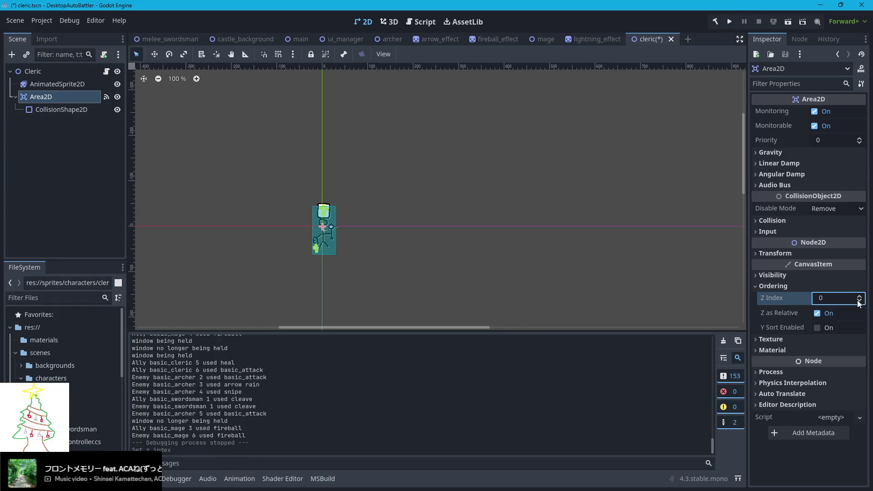
# Step: Raise the Cleric root node's Z Index to 2, save cleric.tscn, and relaunch the game
pyautogui.click(33, 72)
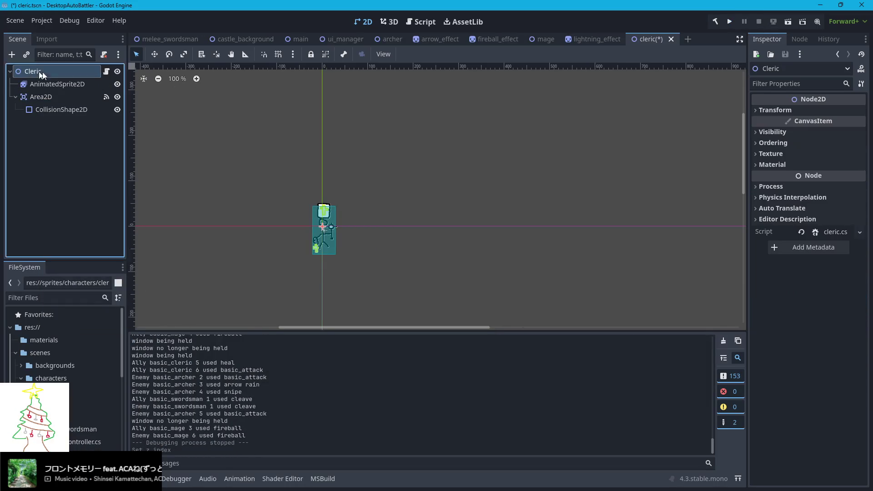
pyautogui.click(773, 143)
pyautogui.click(860, 153)
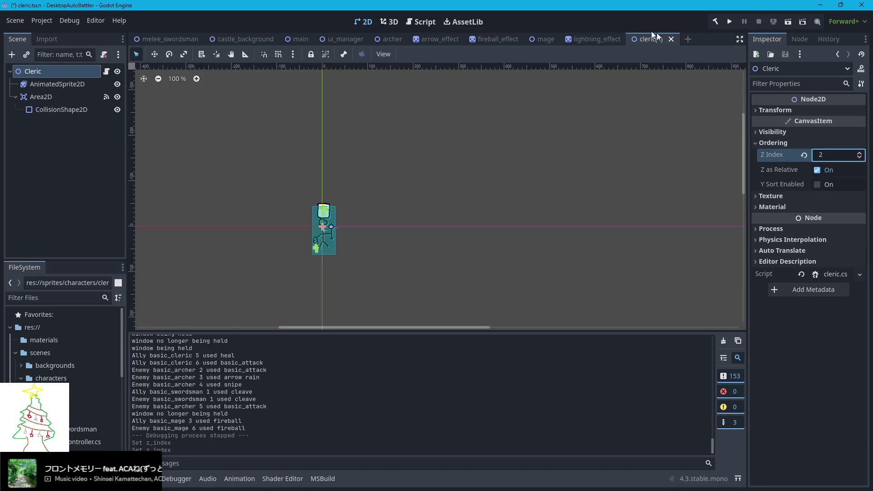
pyautogui.hotkey('ctrl', 's')
pyautogui.click(729, 23)
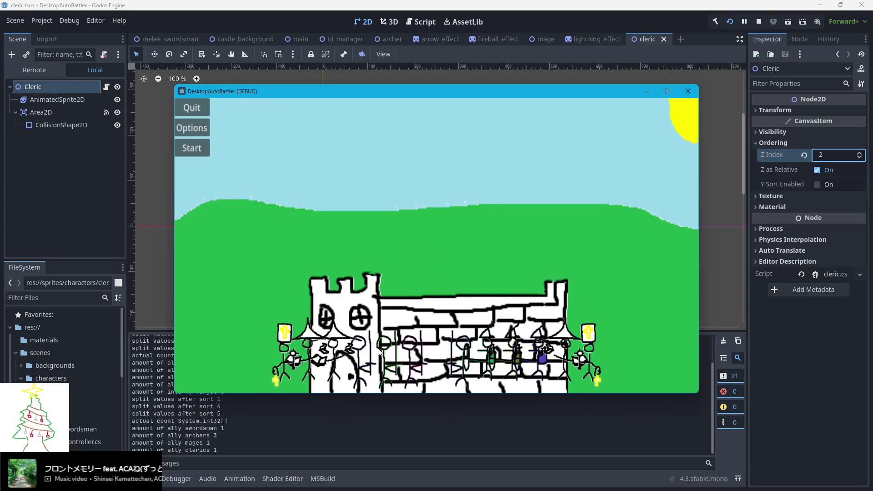
# Step: Open the ally stat popups and drag cleric 6, mage 5 and swordsman 1–3 to the left
pyautogui.click(379, 351)
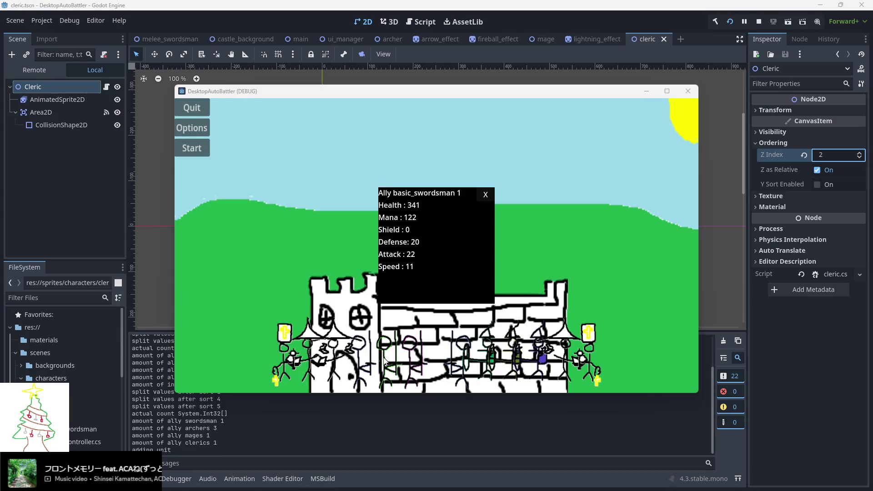
pyautogui.click(339, 353)
pyautogui.click(304, 354)
pyautogui.moveTo(413, 268)
pyautogui.mouseDown()
pyautogui.moveTo(268, 312)
pyautogui.moveTo(80, 430)
pyautogui.moveTo(68, 455)
pyautogui.mouseUp()
pyautogui.moveTo(390, 286)
pyautogui.mouseDown()
pyautogui.moveTo(170, 307)
pyautogui.moveTo(166, 367)
pyautogui.moveTo(173, 306)
pyautogui.moveTo(56, 310)
pyautogui.mouseUp()
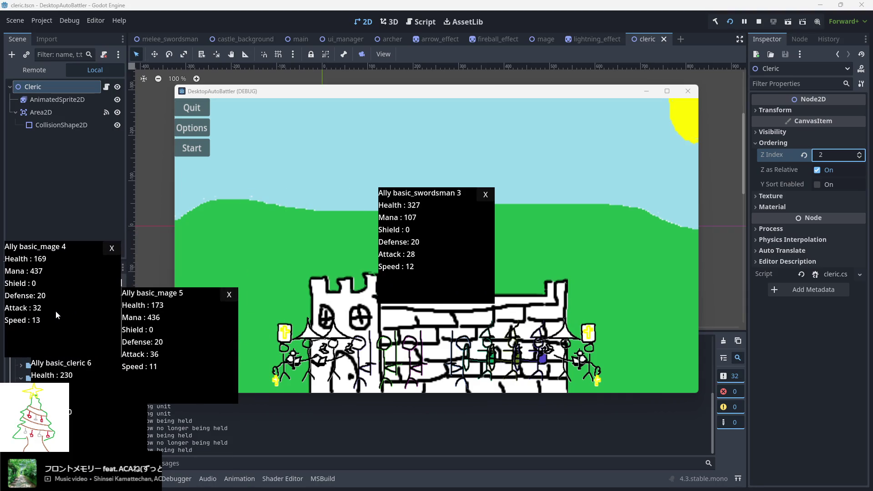
pyautogui.moveTo(416, 265); pyautogui.dragTo(161, 253)
pyautogui.moveTo(393, 273); pyautogui.dragTo(44, 208)
pyautogui.moveTo(446, 258)
pyautogui.mouseDown()
pyautogui.moveTo(145, 116)
pyautogui.moveTo(135, 75)
pyautogui.moveTo(193, 99)
pyautogui.moveTo(200, 91)
pyautogui.mouseUp()
pyautogui.moveTo(78, 362); pyautogui.dragTo(57, 366)
# Step: Open the enemy stat popups and drag cleric 6, mage 5, archers and swordsman 1 rightward
pyautogui.click(469, 358)
pyautogui.click(537, 361)
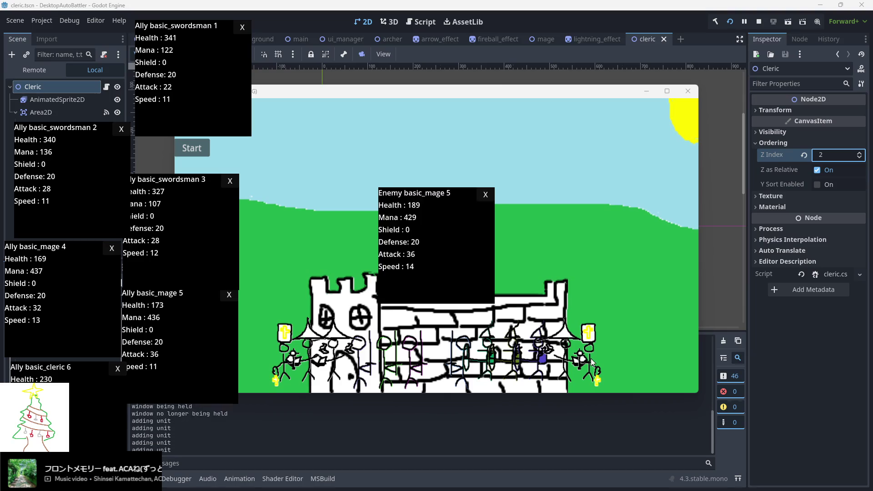
pyautogui.moveTo(681, 372); pyautogui.dragTo(713, 423)
pyautogui.moveTo(476, 280)
pyautogui.mouseDown()
pyautogui.moveTo(777, 339)
pyautogui.moveTo(801, 364)
pyautogui.mouseUp()
pyautogui.moveTo(436, 261); pyautogui.dragTo(656, 284)
pyautogui.moveTo(474, 271)
pyautogui.mouseDown()
pyautogui.moveTo(717, 215)
pyautogui.moveTo(801, 237)
pyautogui.moveTo(461, 261)
pyautogui.moveTo(658, 163)
pyautogui.mouseUp()
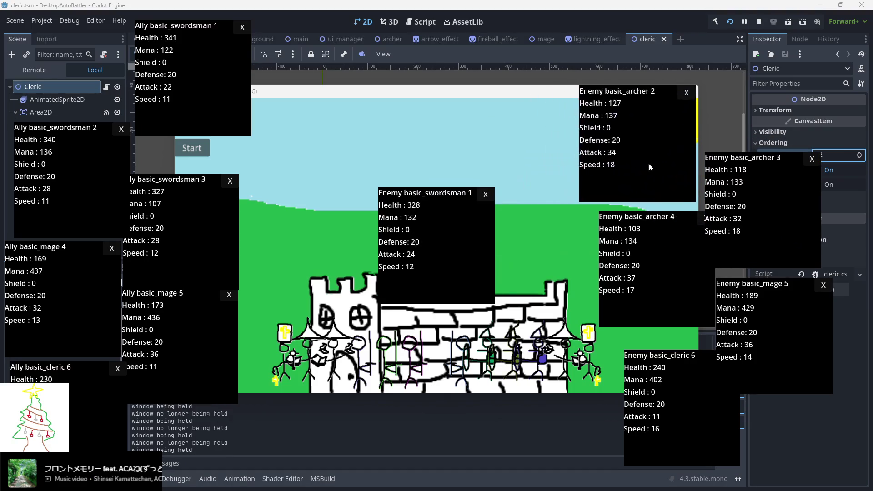
pyautogui.moveTo(439, 264); pyautogui.dragTo(509, 124)
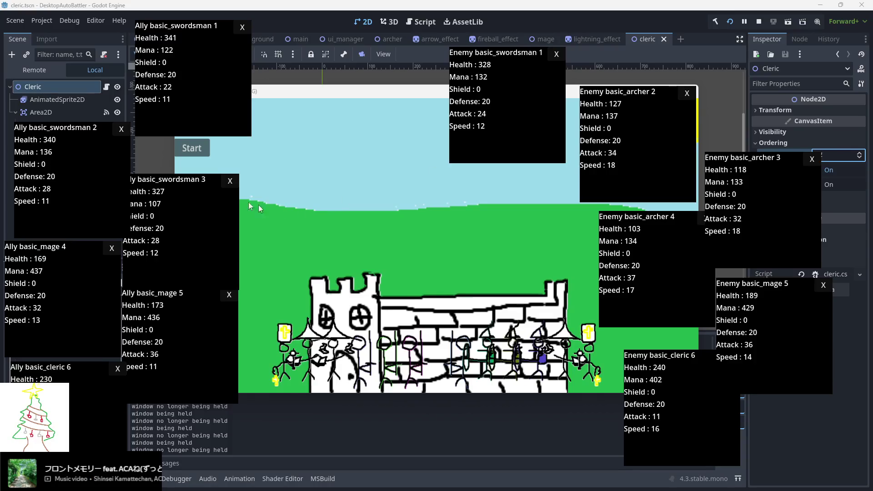
pyautogui.click(196, 150)
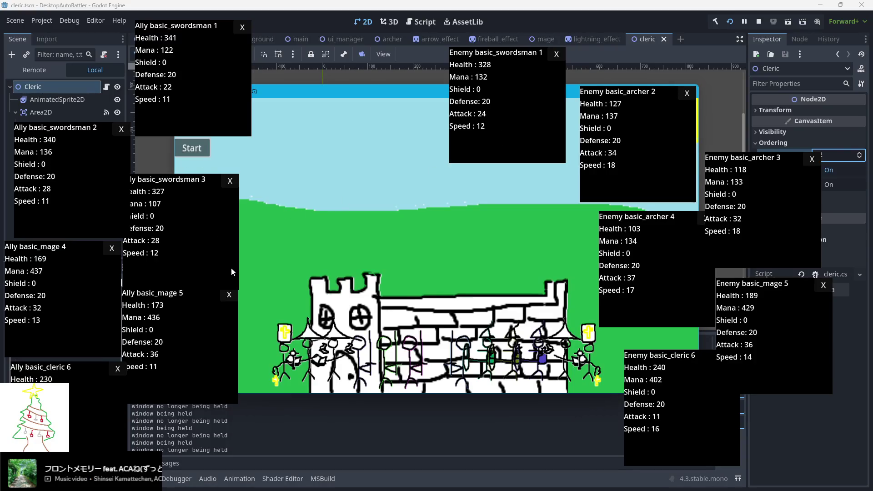
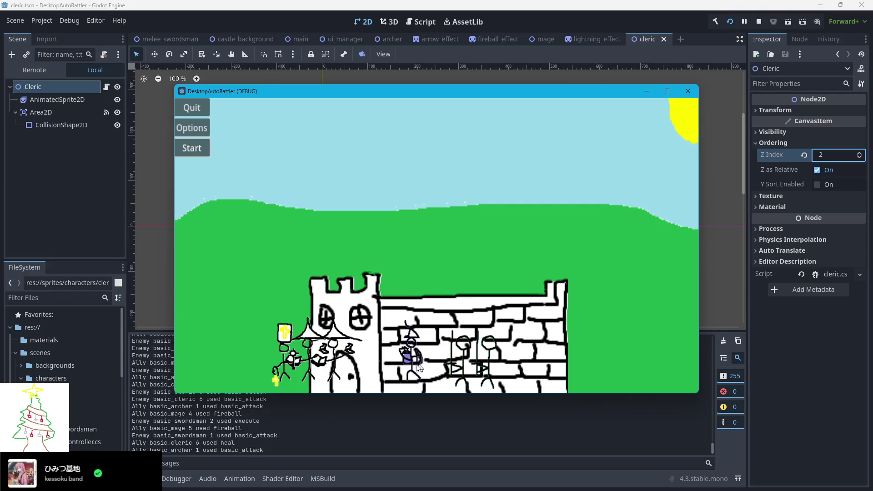
# Step: Open the ally mage 5 and cleric 6 stat popups and drag them to the left side
pyautogui.click(333, 366)
pyautogui.click(333, 364)
pyautogui.moveTo(418, 260); pyautogui.dragTo(116, 380)
pyautogui.moveTo(449, 243)
pyautogui.mouseDown()
pyautogui.moveTo(202, 251)
pyautogui.moveTo(228, 258)
pyautogui.mouseUp()
pyautogui.moveTo(430, 275)
pyautogui.mouseDown()
pyautogui.moveTo(107, 266)
pyautogui.moveTo(78, 274)
pyautogui.mouseUp()
pyautogui.moveTo(96, 327)
pyautogui.mouseDown()
pyautogui.moveTo(46, 358)
pyautogui.moveTo(46, 378)
pyautogui.mouseUp()
# Step: Close the ally mage 4 popup, lower mage 5's, and place enemy swordsman 1's popup right
pyautogui.click(133, 193)
pyautogui.moveTo(186, 291)
pyautogui.mouseDown()
pyautogui.moveTo(190, 334)
pyautogui.moveTo(204, 329)
pyautogui.mouseUp()
pyautogui.click(457, 359)
pyautogui.moveTo(447, 264)
pyautogui.mouseDown()
pyautogui.moveTo(601, 284)
pyautogui.moveTo(720, 362)
pyautogui.mouseUp()
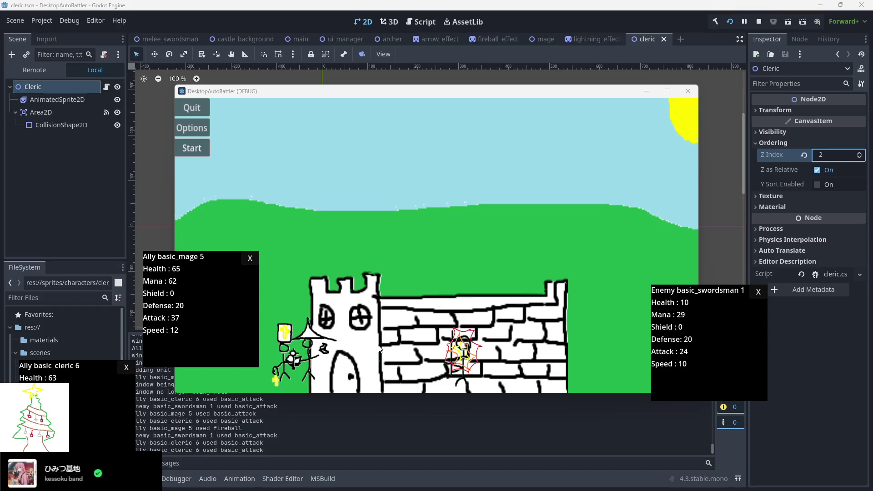
# Step: Open the enemy stat popups and spread mage 6, archers 4–5 and swordsmen 1–3 across the right
pyautogui.click(379, 349)
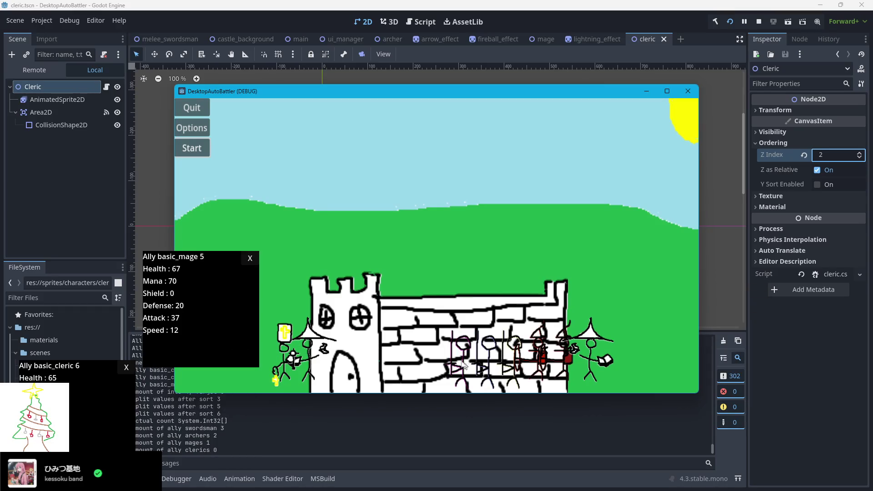
pyautogui.click(468, 367)
pyautogui.moveTo(462, 284)
pyautogui.mouseDown()
pyautogui.moveTo(726, 363)
pyautogui.moveTo(736, 384)
pyautogui.mouseUp()
pyautogui.moveTo(468, 250); pyautogui.dragTo(777, 230)
pyautogui.moveTo(465, 268)
pyautogui.mouseDown()
pyautogui.moveTo(618, 233)
pyautogui.moveTo(638, 242)
pyautogui.mouseUp()
pyautogui.moveTo(492, 229); pyautogui.dragTo(788, 86)
pyautogui.moveTo(465, 265)
pyautogui.mouseDown()
pyautogui.moveTo(569, 121)
pyautogui.moveTo(614, 115)
pyautogui.mouseUp()
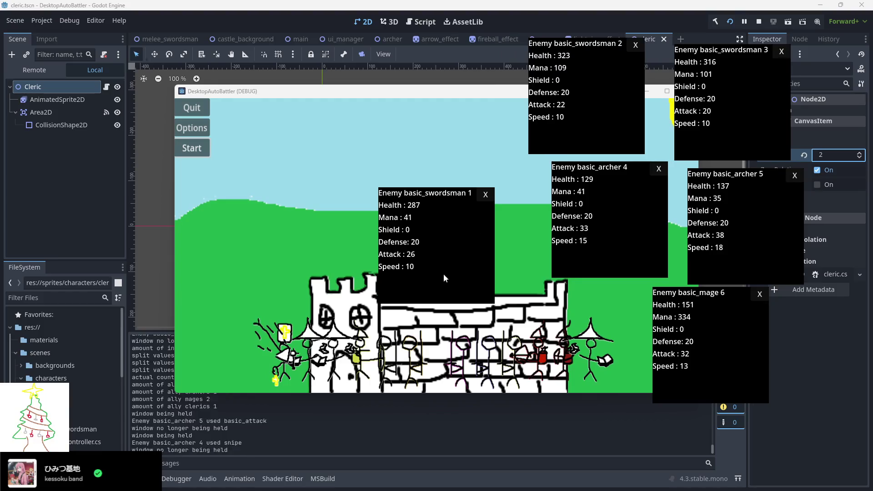
pyautogui.moveTo(444, 276); pyautogui.dragTo(453, 139)
# Step: Open the ally stat popups and drag cleric 6, the mages and swordsman 2 to the left
pyautogui.click(332, 372)
pyautogui.click(323, 352)
pyautogui.click(284, 360)
pyautogui.moveTo(426, 253); pyautogui.dragTo(92, 411)
pyautogui.moveTo(394, 266)
pyautogui.mouseDown()
pyautogui.moveTo(146, 313)
pyautogui.moveTo(144, 325)
pyautogui.moveTo(189, 263)
pyautogui.moveTo(154, 265)
pyautogui.mouseUp()
pyautogui.moveTo(79, 244)
pyautogui.mouseDown()
pyautogui.moveTo(75, 228)
pyautogui.moveTo(30, 245)
pyautogui.mouseUp()
pyautogui.moveTo(403, 247)
pyautogui.mouseDown()
pyautogui.moveTo(236, 232)
pyautogui.moveTo(165, 135)
pyautogui.moveTo(132, 135)
pyautogui.moveTo(85, 114)
pyautogui.mouseUp()
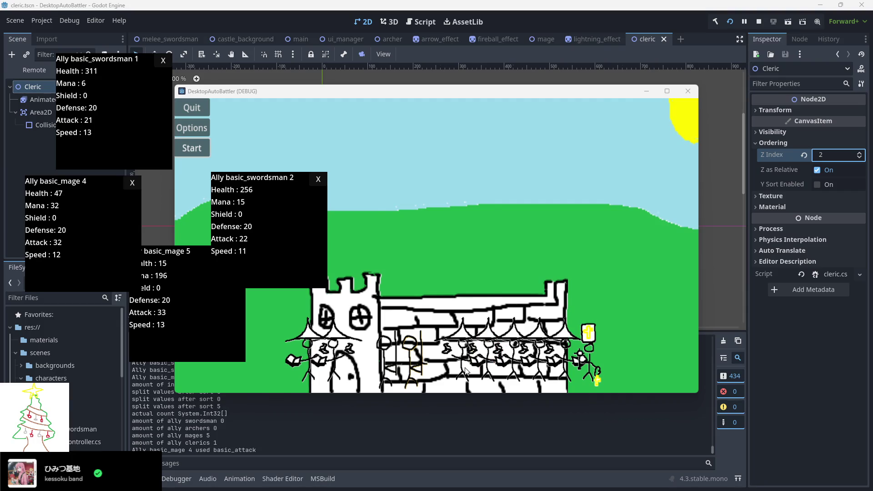
# Step: Open the enemy popups and spread cleric 6 and mages 1–5 across the right and top
pyautogui.click(510, 366)
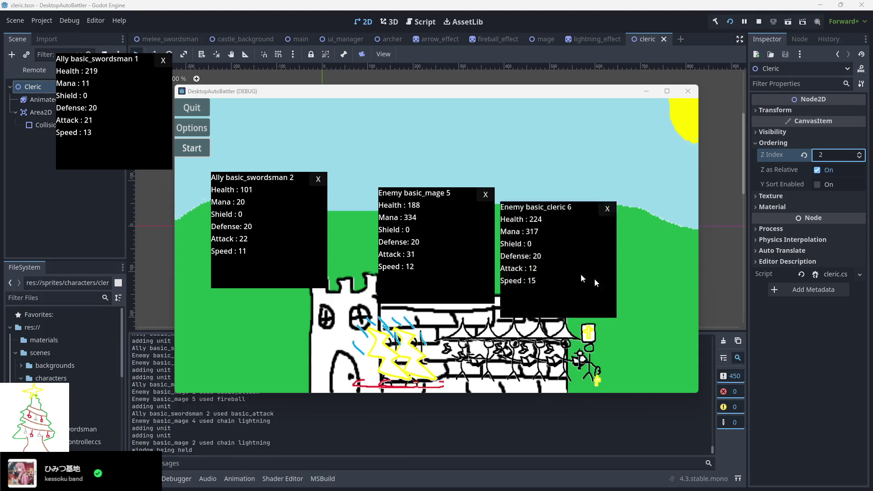
pyautogui.moveTo(454, 200); pyautogui.dragTo(629, 329)
pyautogui.moveTo(492, 253); pyautogui.dragTo(805, 257)
pyautogui.moveTo(445, 255)
pyautogui.mouseDown()
pyautogui.moveTo(535, 254)
pyautogui.moveTo(527, 258)
pyautogui.mouseUp()
pyautogui.moveTo(450, 270)
pyautogui.mouseDown()
pyautogui.moveTo(650, 160)
pyautogui.moveTo(765, 141)
pyautogui.moveTo(578, 140)
pyautogui.moveTo(624, 119)
pyautogui.mouseUp()
pyautogui.moveTo(480, 258)
pyautogui.mouseDown()
pyautogui.moveTo(540, 129)
pyautogui.moveTo(531, 120)
pyautogui.mouseUp()
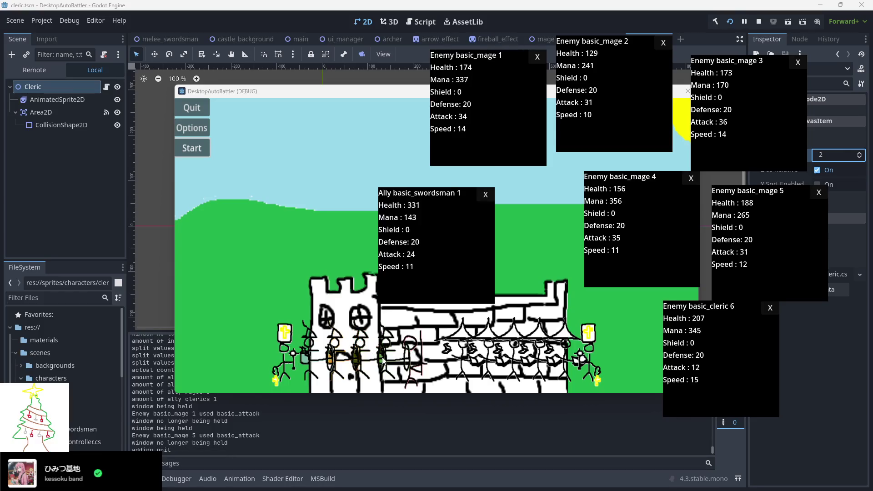
# Step: Spread the ally cleric 6, archers 2–5 and swordsman 1 popups left, then stop the game
pyautogui.moveTo(451, 278)
pyautogui.mouseDown()
pyautogui.moveTo(205, 356)
pyautogui.moveTo(138, 424)
pyautogui.mouseUp()
pyautogui.moveTo(460, 258); pyautogui.dragTo(238, 290)
pyautogui.moveTo(460, 257)
pyautogui.mouseDown()
pyautogui.moveTo(117, 282)
pyautogui.moveTo(306, 185)
pyautogui.moveTo(305, 171)
pyautogui.mouseUp()
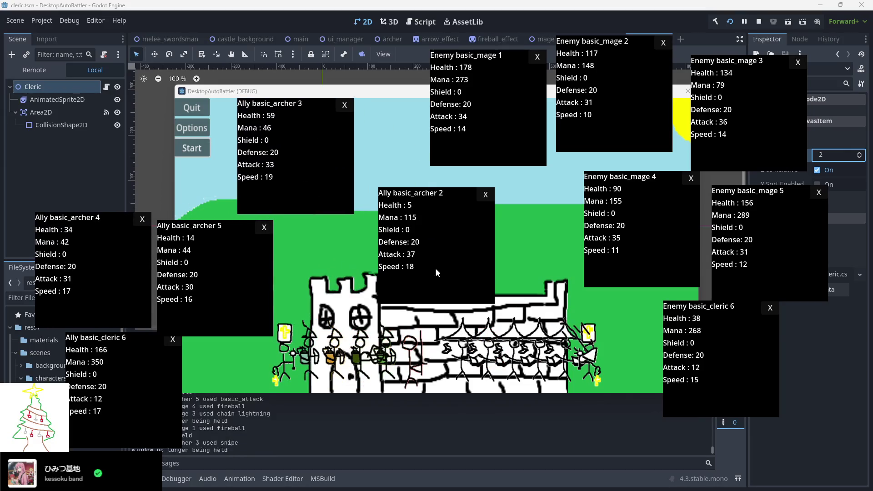
pyautogui.moveTo(440, 274); pyautogui.dragTo(135, 188)
pyautogui.moveTo(439, 262)
pyautogui.mouseDown()
pyautogui.moveTo(296, 266)
pyautogui.moveTo(233, 285)
pyautogui.mouseUp()
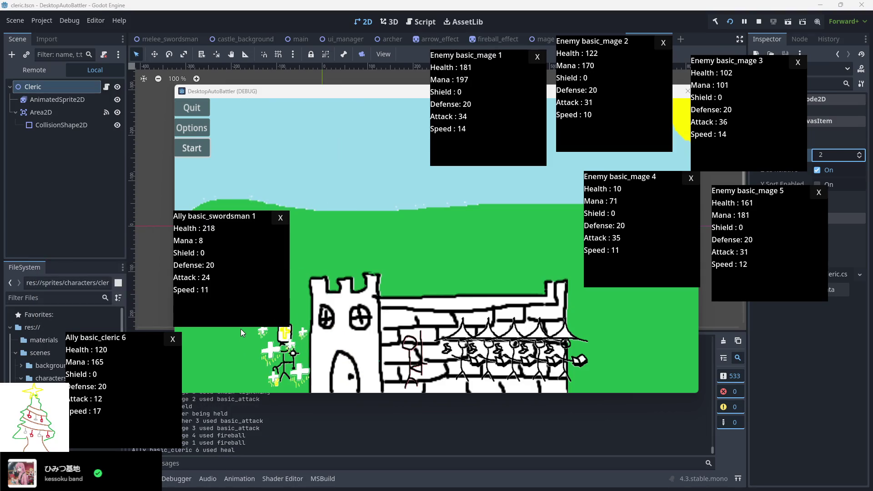
pyautogui.click(758, 21)
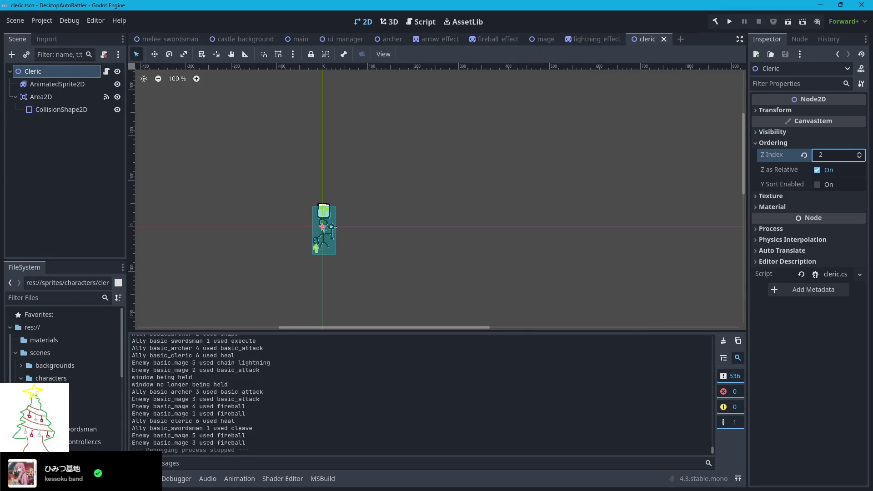
# Step: Switch to VS Code and find the RespawnUnit call in Main.cs's endbattle case
pyautogui.hotkey('alt', 'Tab')
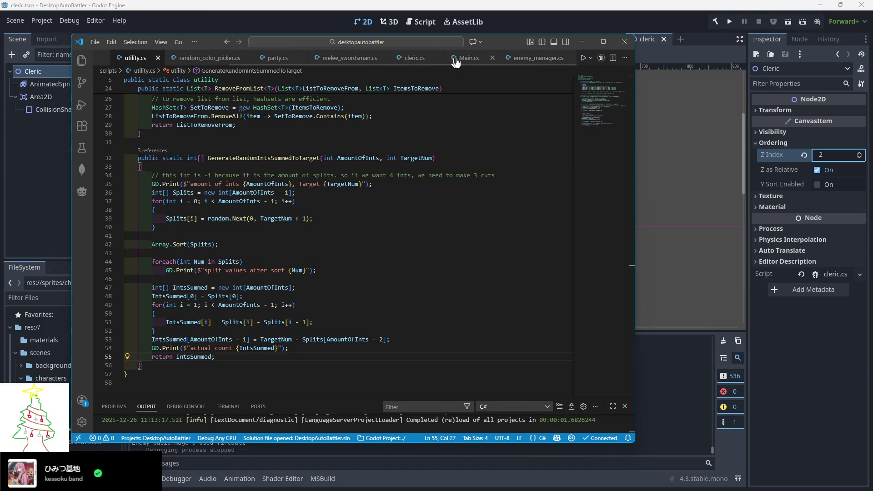
pyautogui.click(452, 62)
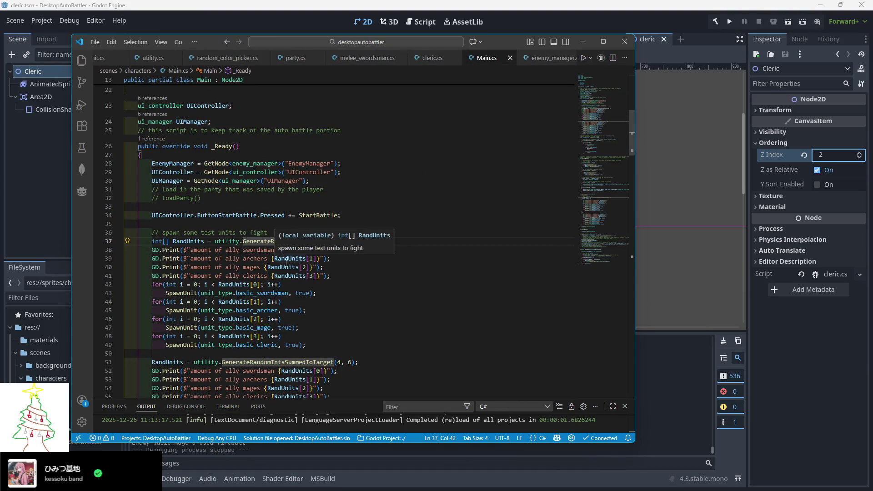
pyautogui.scroll(-5, 282, 266)
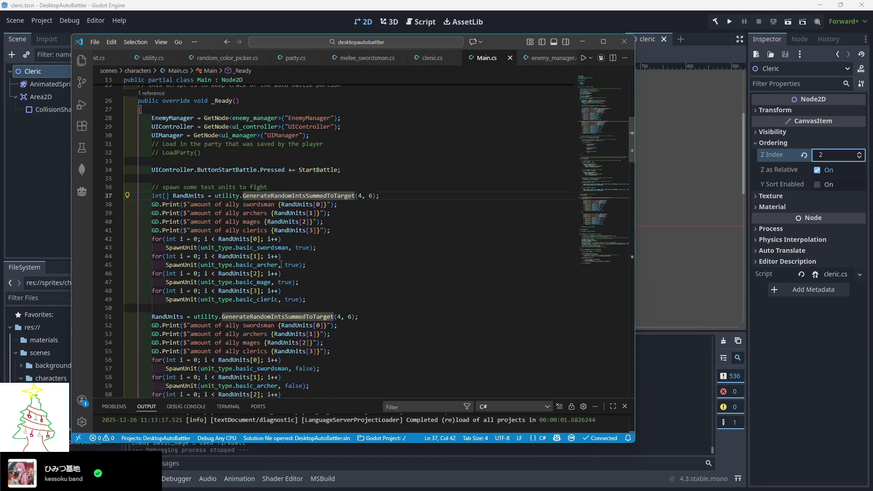
pyautogui.scroll(-13, 278, 271)
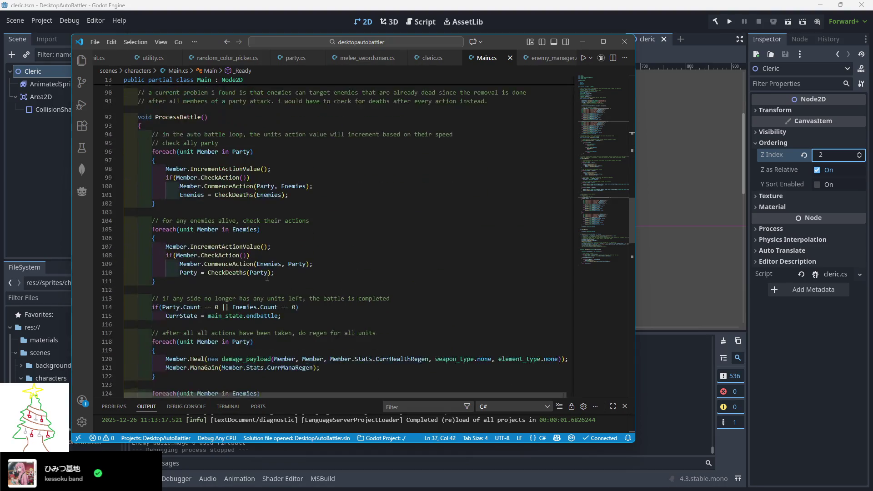
pyautogui.scroll(-3, 261, 280)
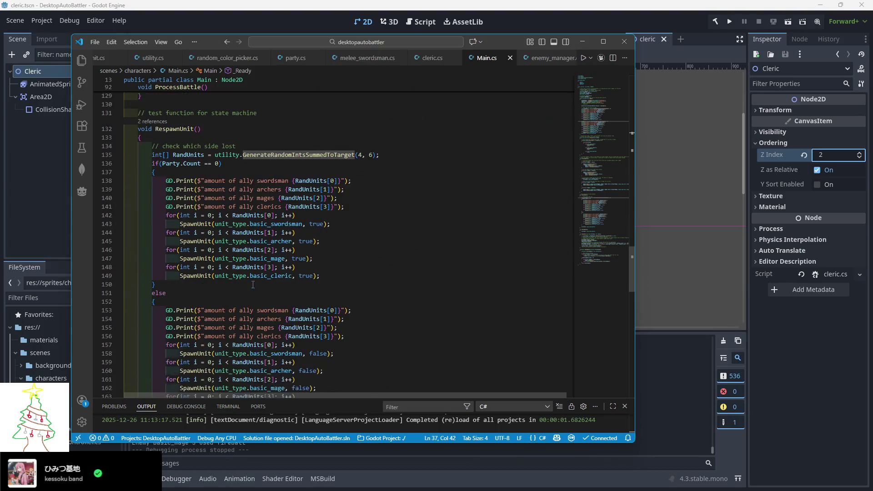
pyautogui.scroll(4, 249, 285)
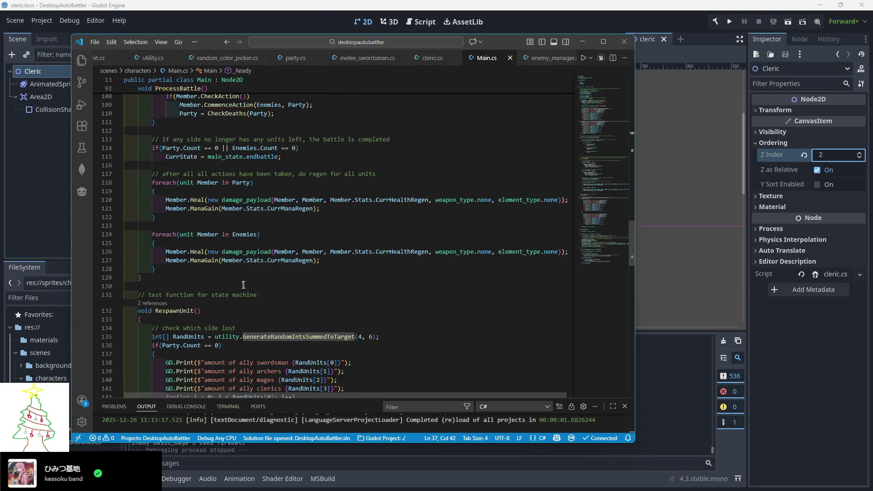
pyautogui.click(186, 313)
pyautogui.scroll(10, 188, 309)
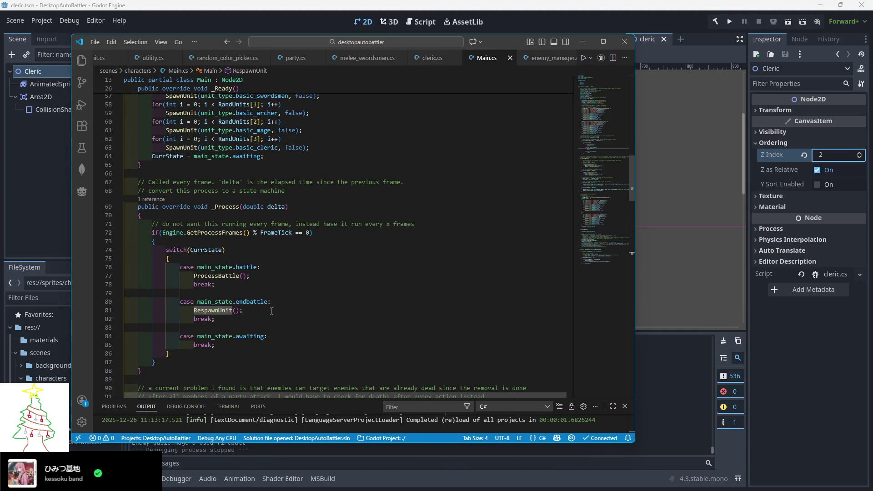
# Step: Insert a HealAll() call on a new line in the endbattle case, ahead of RespawnUnit()
pyautogui.click(314, 300)
pyautogui.press('Return')
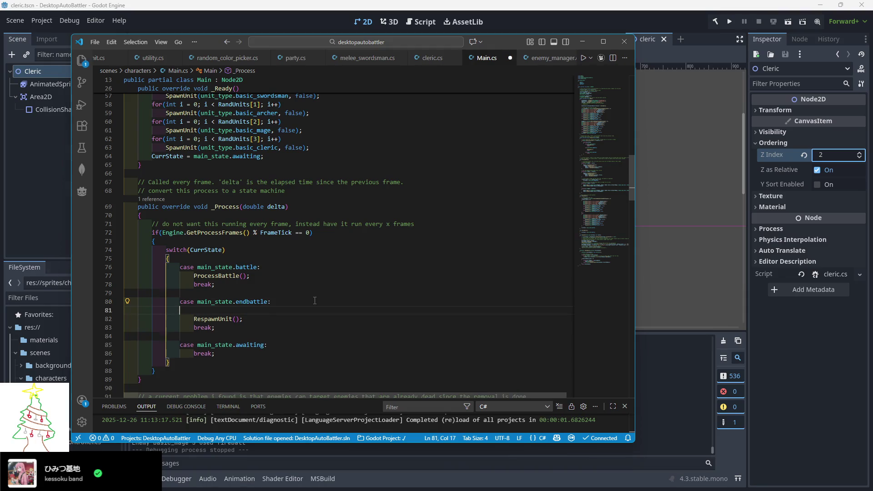
pyautogui.write('HealAll();')
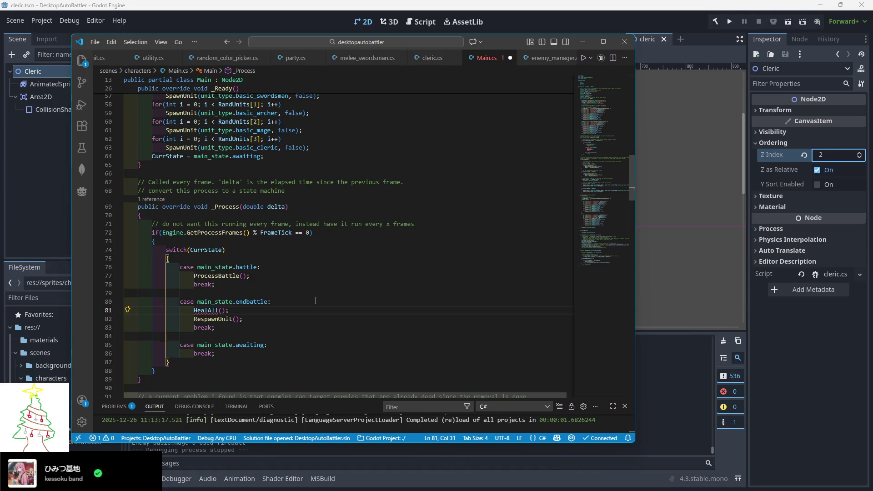
pyautogui.scroll(-20, 316, 300)
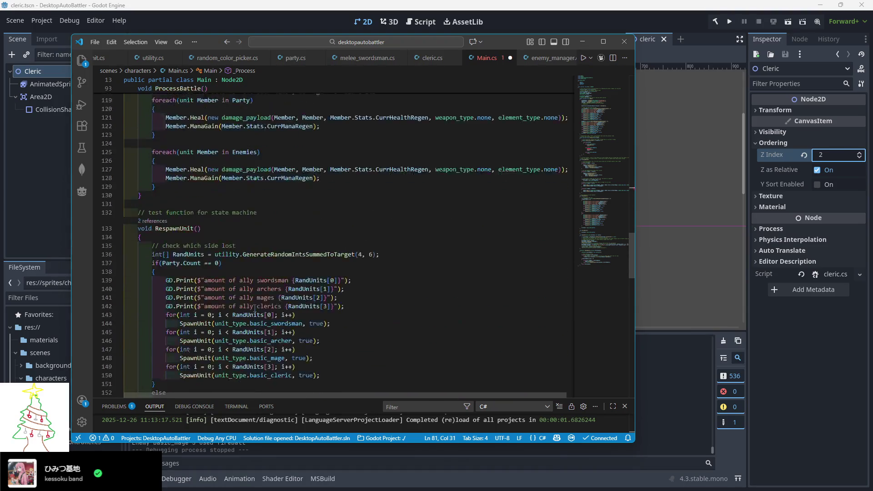
pyautogui.scroll(2, 195, 273)
pyautogui.scroll(-4, 182, 245)
pyautogui.scroll(2, 168, 218)
pyautogui.click(152, 200)
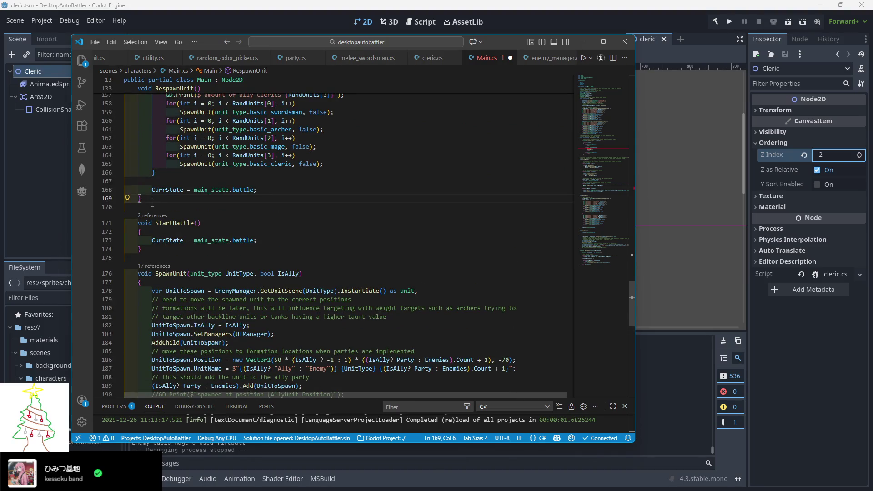
# Step: Declare a new void HealAll() function below RespawnUnit
pyautogui.press('Return')
pyautogui.press('Return')
pyautogui.write('void HealAll')
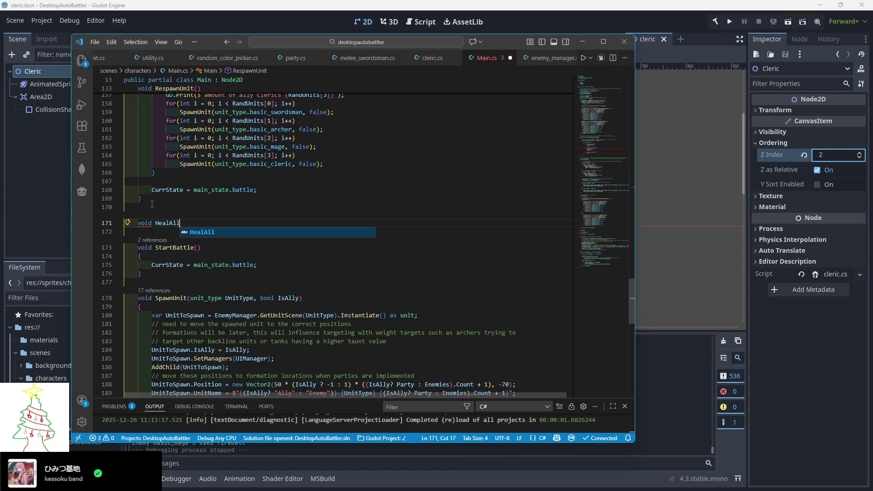
pyautogui.press('Home')
pyautogui.write('()')
pyautogui.press('Return')
pyautogui.write('{')
pyautogui.press('Return')
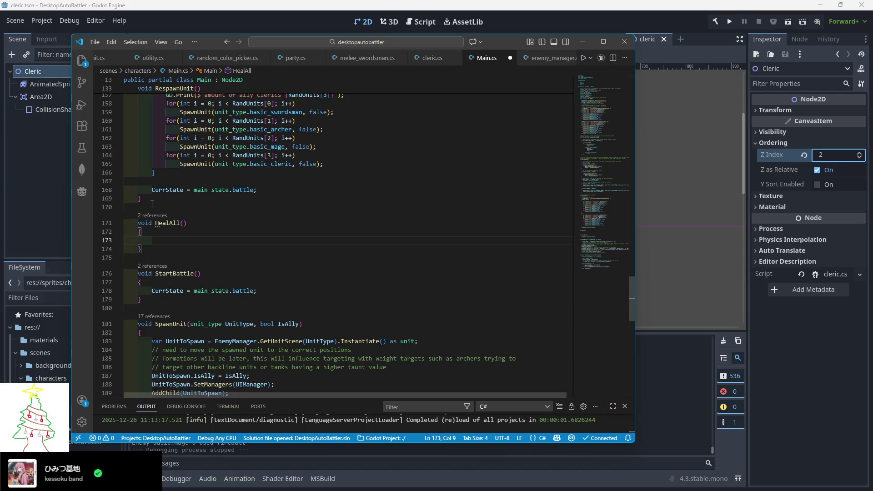
# Step: Add a foreach over Party calling Unit.Heal(new damage_payload(Unit, Unit, 999999999, weapon_type.none, element_type.none))
pyautogui.write('for')
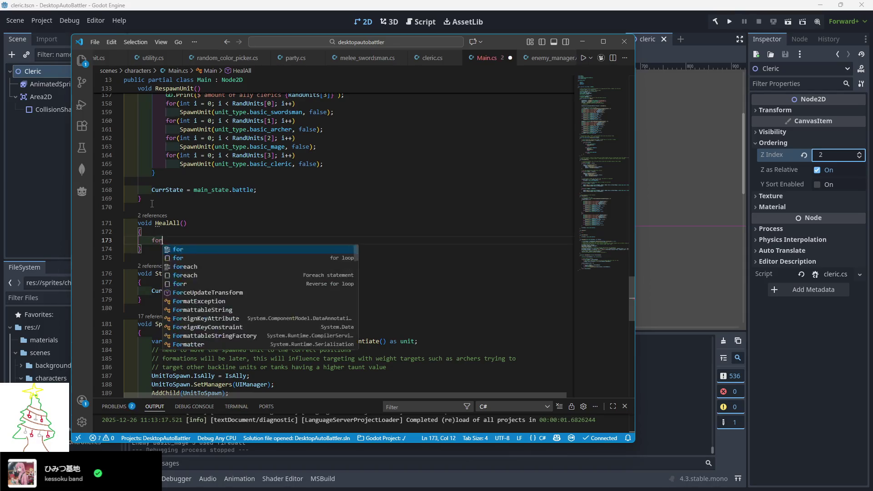
pyautogui.write('(reach(unit')
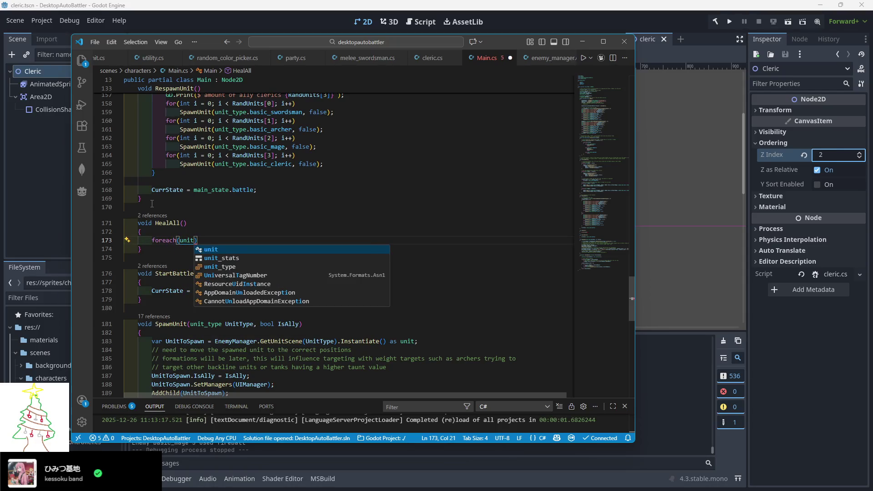
pyautogui.write(' U')
pyautogui.write(' in All')
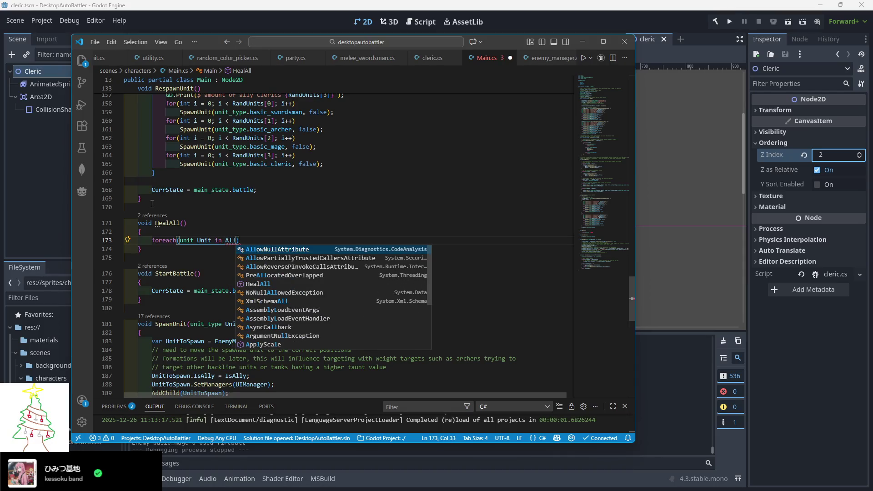
pyautogui.press('BackSpace')
pyautogui.press('BackSpace')
pyautogui.press('BackSpace')
pyautogui.write('Party')
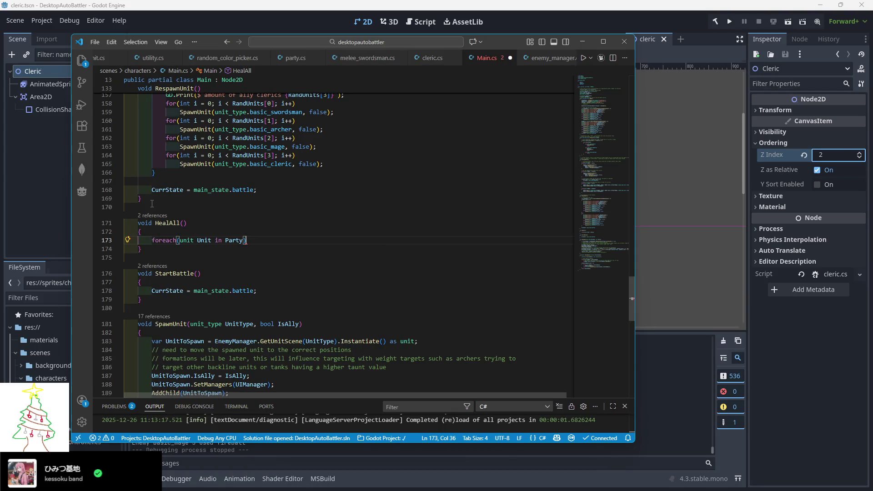
pyautogui.press('Return')
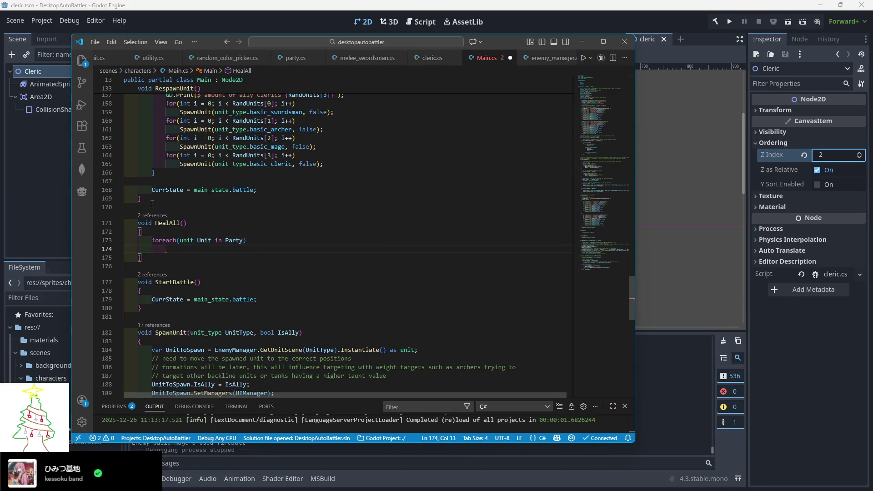
pyautogui.write('Unit.Heal')
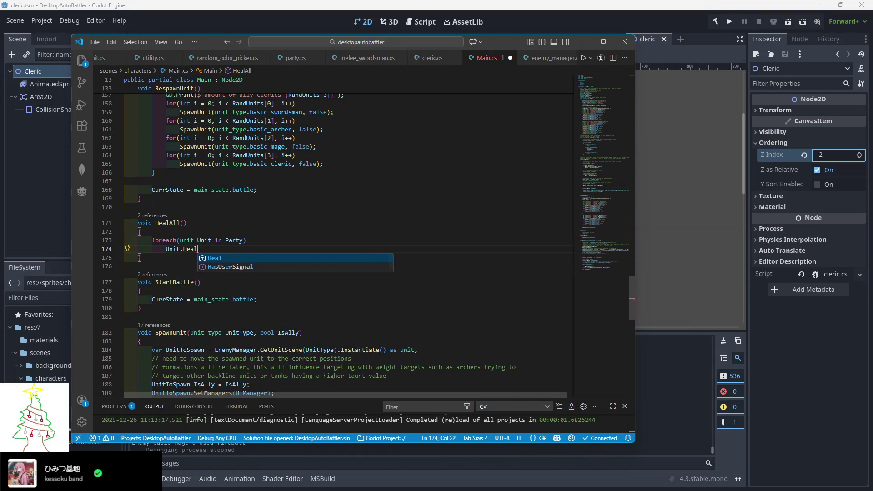
pyautogui.write('(')
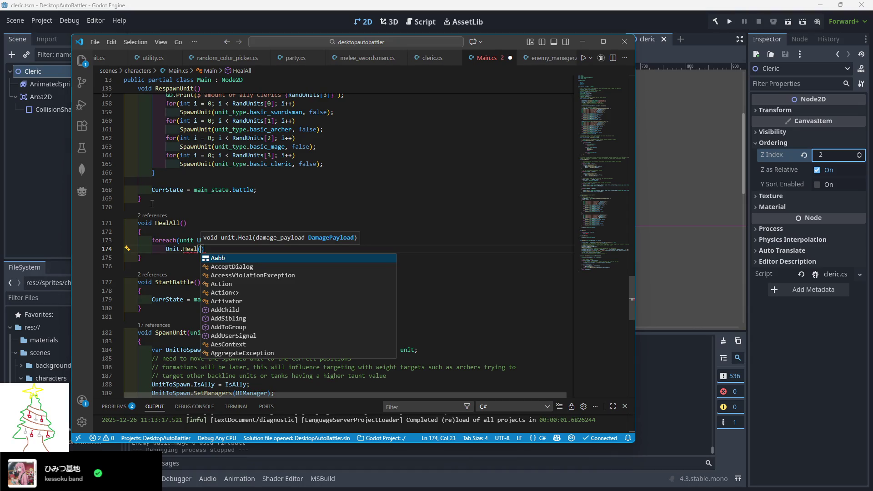
pyautogui.write('new dam')
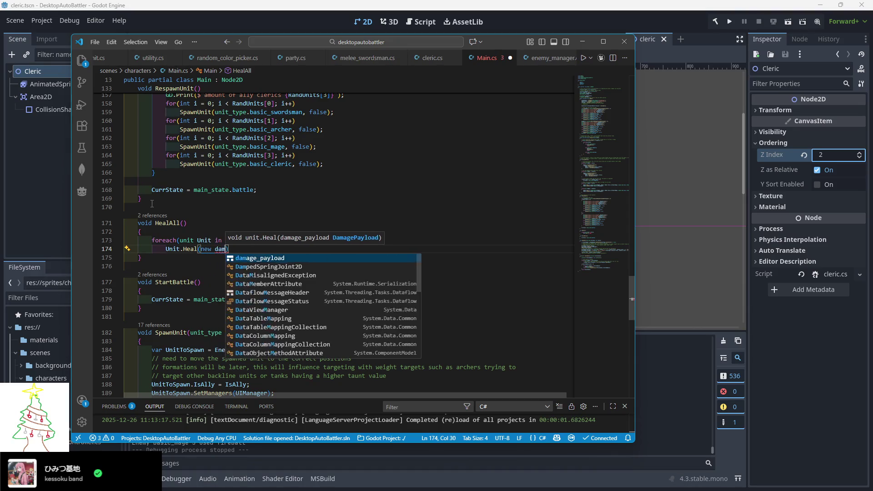
pyautogui.press('Tab')
pyautogui.write('(')
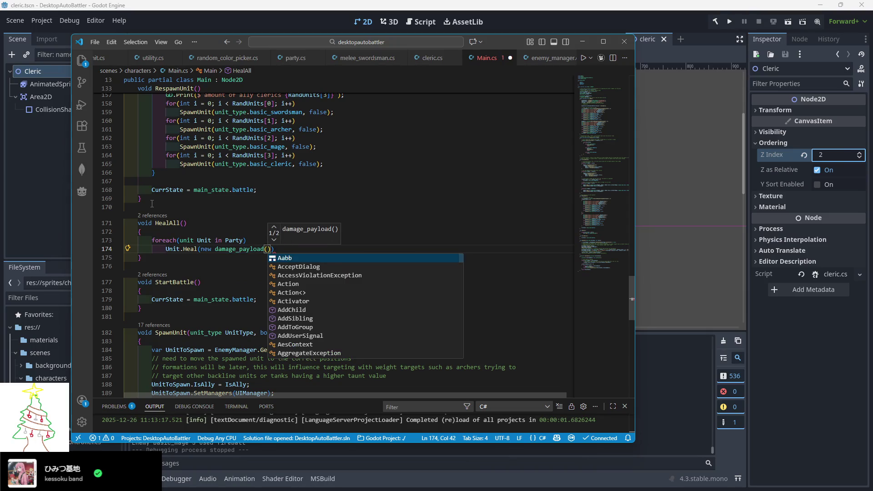
pyautogui.write('Unit, Unit')
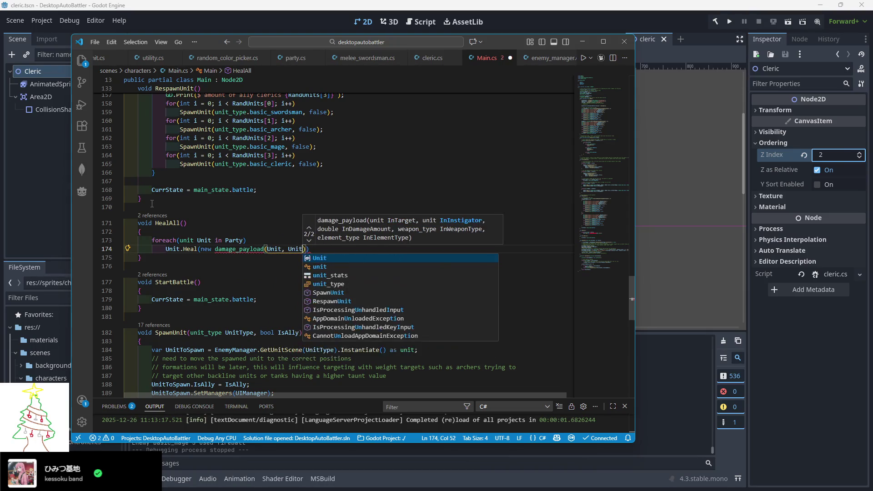
pyautogui.write(', ')
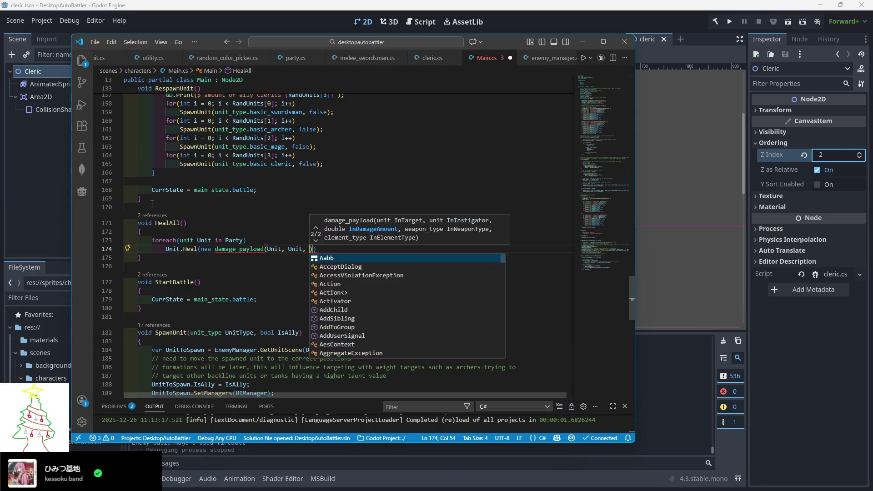
pyautogui.write('999999999,')
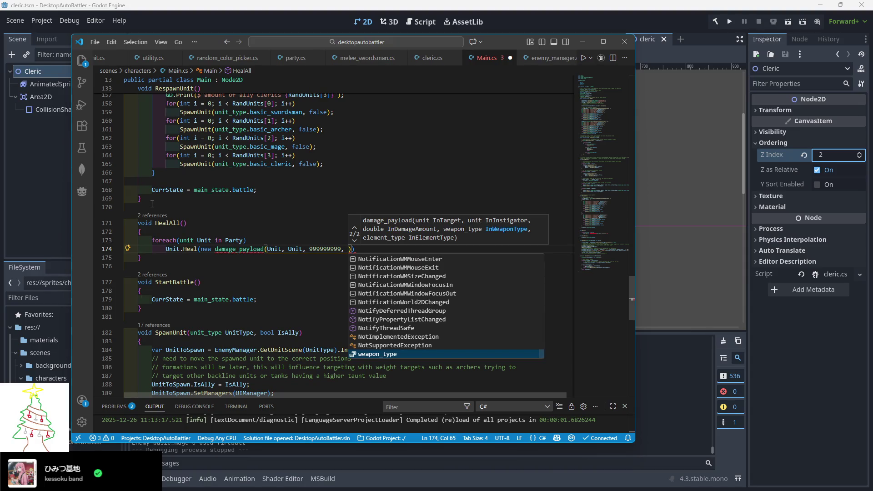
pyautogui.write(' weapon_type.')
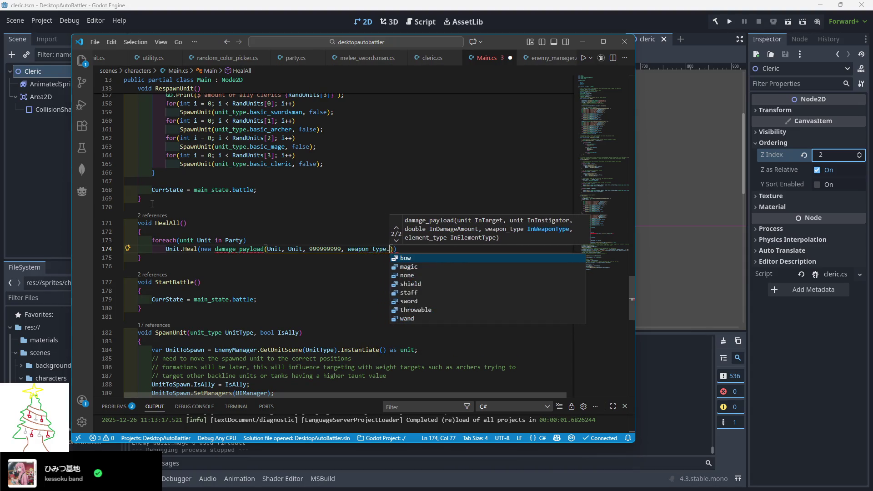
pyautogui.write('none')
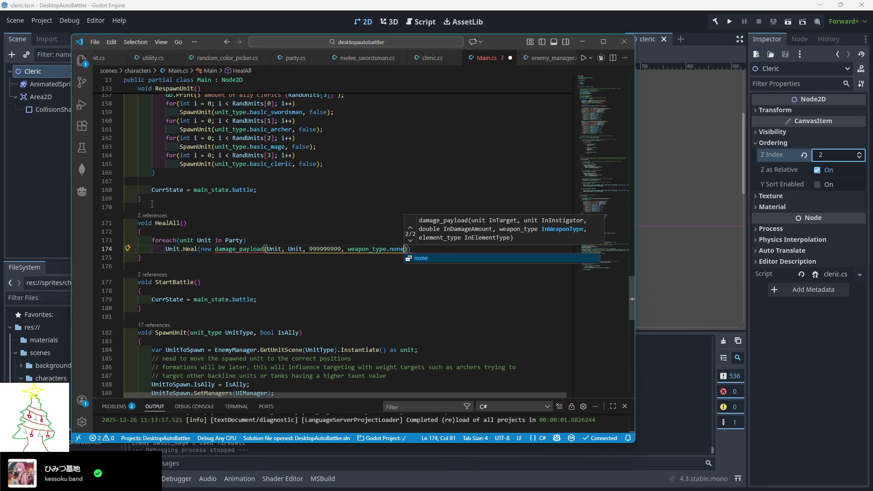
pyautogui.write(', ')
pyautogui.write('element_tyope')
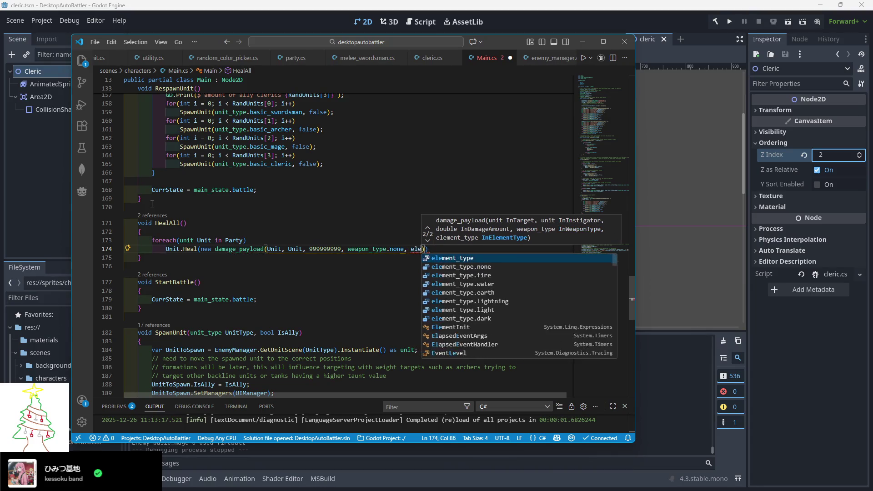
pyautogui.press('BackSpace')
pyautogui.press('BackSpace')
pyautogui.write('pe.none')
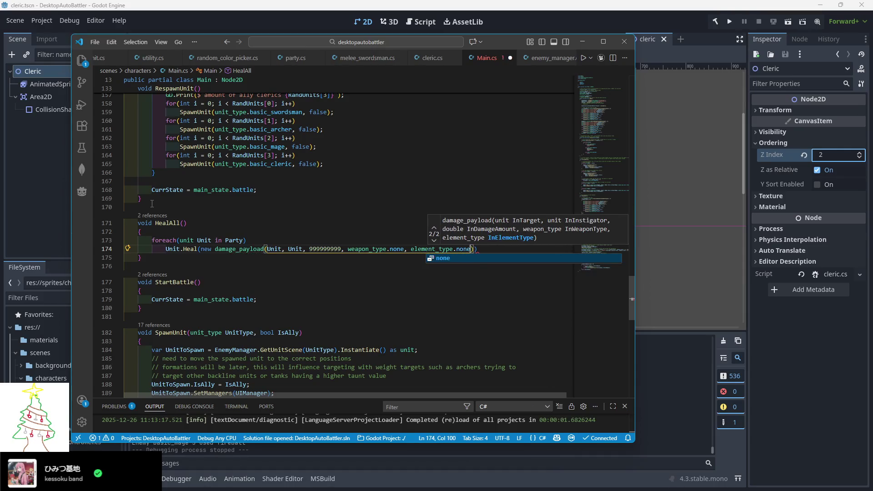
pyautogui.write('));')
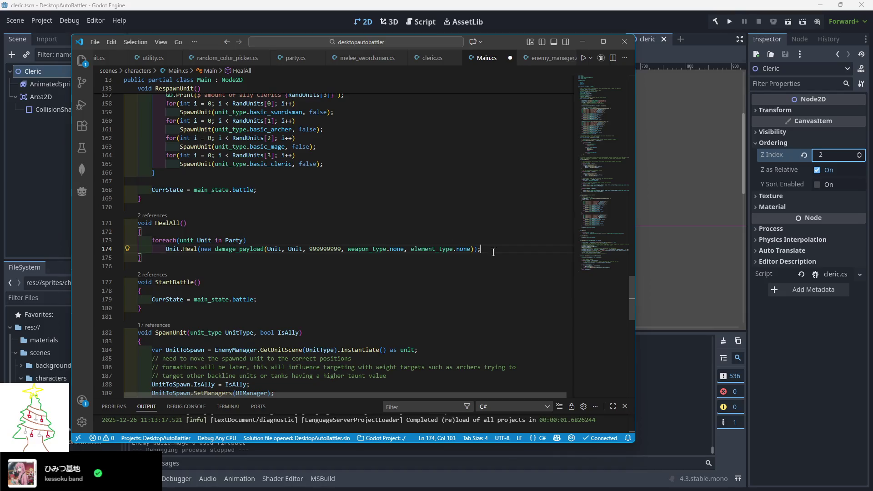
# Step: Duplicate the loop for Enemies, save Main.cs, and minimize VS Code
pyautogui.moveTo(491, 251); pyautogui.dragTo(152, 235)
pyautogui.hotkey('ctrl', 'c')
pyautogui.click(488, 247)
pyautogui.hotkey('ctrl', 'v')
pyautogui.hotkey('shift', 'Tab')
pyautogui.hotkey('shift', 'Tab')
pyautogui.hotkey('shift', 'Tab')
pyautogui.click(328, 223)
pyautogui.click(228, 257)
pyautogui.write('Enemies')
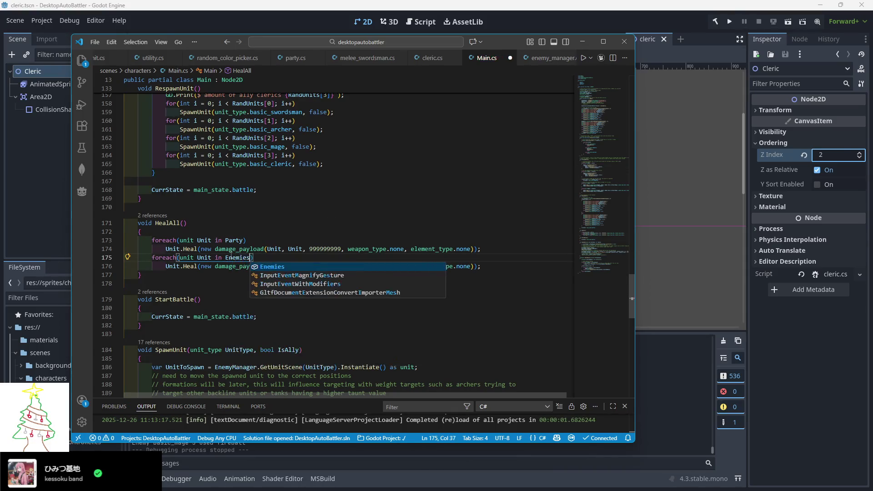
pyautogui.press('Escape')
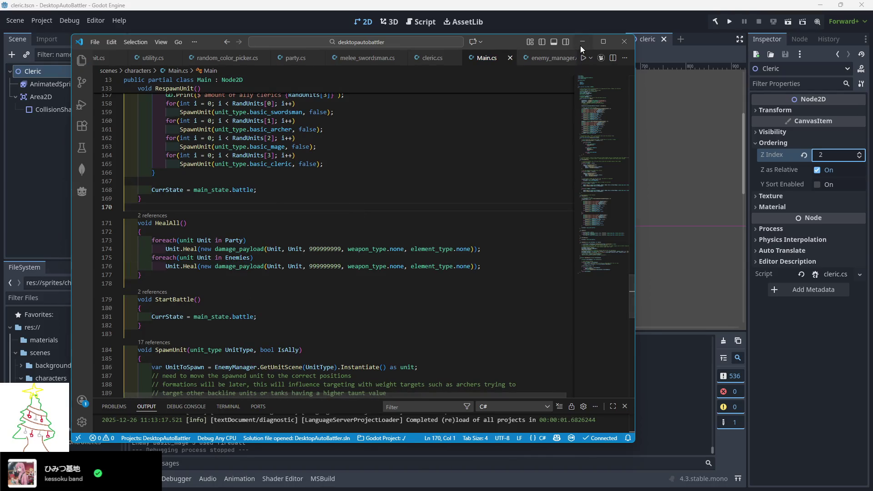
pyautogui.click(581, 43)
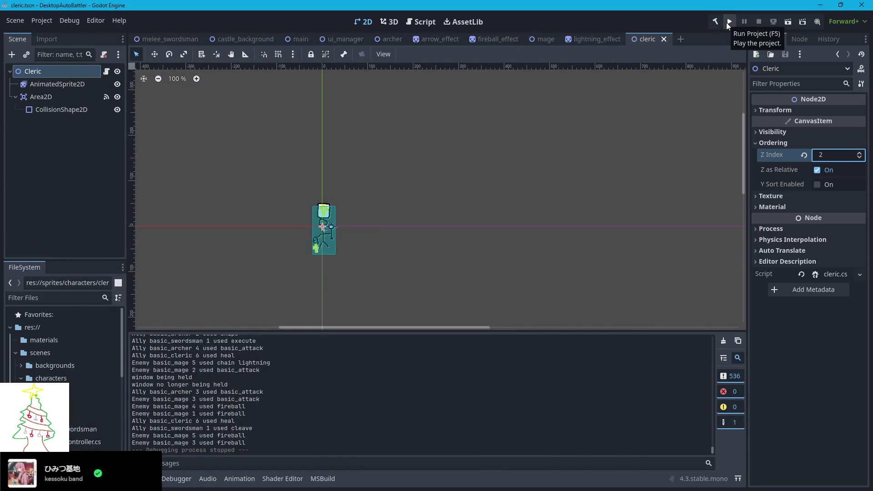
# Step: Run the project and spread the ally basic_mage 2–6 and basic_archer 1 popups to the left
pyautogui.click(727, 23)
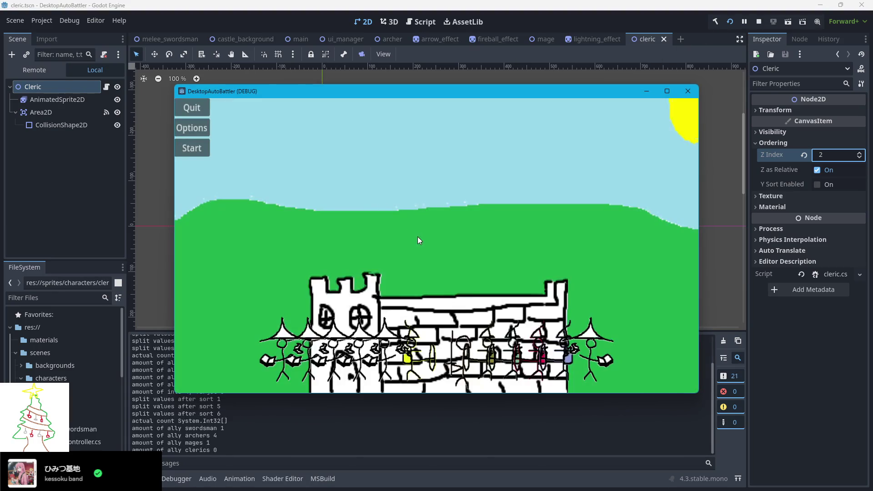
pyautogui.click(408, 348)
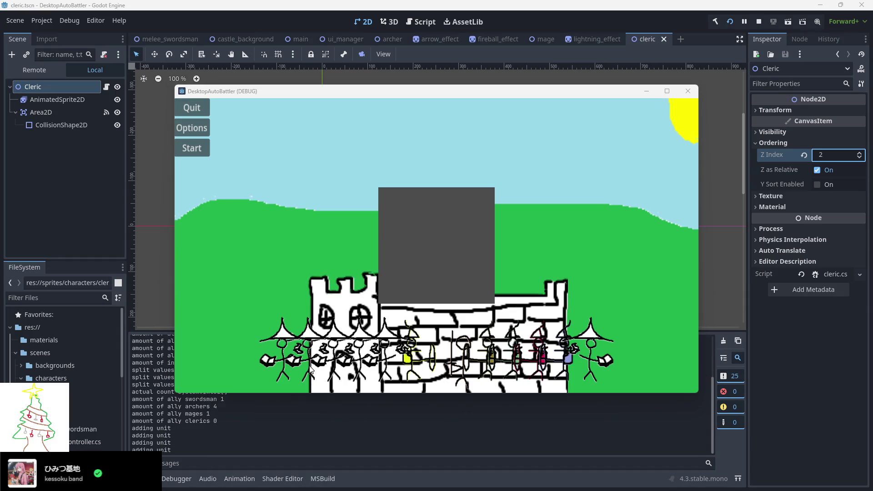
pyautogui.moveTo(414, 286)
pyautogui.mouseDown()
pyautogui.moveTo(97, 395)
pyautogui.moveTo(97, 434)
pyautogui.mouseUp()
pyautogui.moveTo(438, 253)
pyautogui.mouseDown()
pyautogui.moveTo(200, 309)
pyautogui.moveTo(168, 349)
pyautogui.moveTo(167, 379)
pyautogui.moveTo(179, 323)
pyautogui.mouseUp()
pyautogui.moveTo(102, 424); pyautogui.dragTo(93, 429)
pyautogui.moveTo(430, 240)
pyautogui.mouseDown()
pyautogui.moveTo(64, 284)
pyautogui.moveTo(72, 302)
pyautogui.mouseUp()
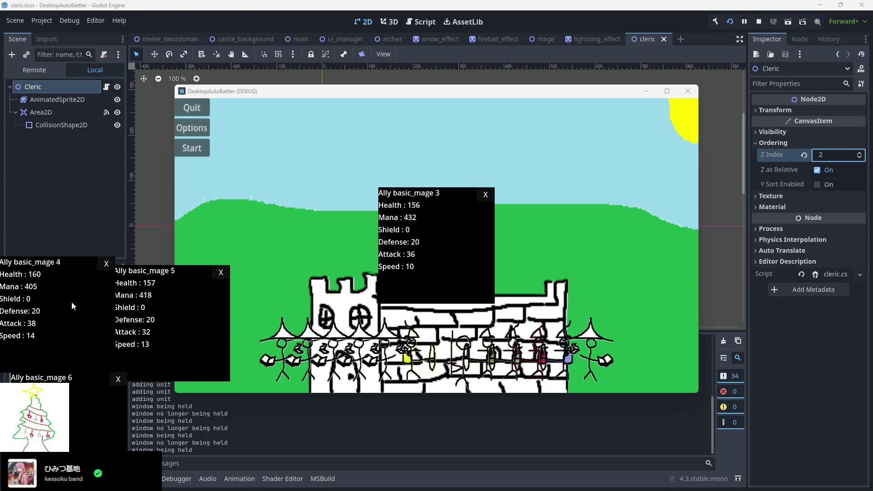
pyautogui.moveTo(439, 241)
pyautogui.mouseDown()
pyautogui.moveTo(139, 201)
pyautogui.moveTo(46, 130)
pyautogui.mouseUp()
pyautogui.moveTo(104, 106); pyautogui.dragTo(88, 102)
pyautogui.moveTo(431, 244)
pyautogui.mouseDown()
pyautogui.moveTo(299, 195)
pyautogui.moveTo(294, 185)
pyautogui.mouseUp()
# Step: Open enemy popups and move basic_mage 6, the archers and basic_swordsman 1 to the right
pyautogui.click(464, 364)
pyautogui.click(506, 364)
pyautogui.click(594, 358)
pyautogui.moveTo(456, 254)
pyautogui.mouseDown()
pyautogui.moveTo(708, 413)
pyautogui.moveTo(674, 277)
pyautogui.moveTo(785, 315)
pyautogui.mouseUp()
pyautogui.moveTo(422, 244)
pyautogui.mouseDown()
pyautogui.moveTo(633, 245)
pyautogui.moveTo(647, 260)
pyautogui.mouseUp()
pyautogui.moveTo(472, 241); pyautogui.dragTo(803, 185)
pyautogui.moveTo(432, 247); pyautogui.dragTo(634, 145)
pyautogui.moveTo(453, 257)
pyautogui.mouseDown()
pyautogui.moveTo(524, 134)
pyautogui.moveTo(497, 128)
pyautogui.mouseUp()
# Step: Clear the enemy basic_mage 5, basic_archer 4 and basic_swordsman 1 popups to the upper right
pyautogui.click(203, 153)
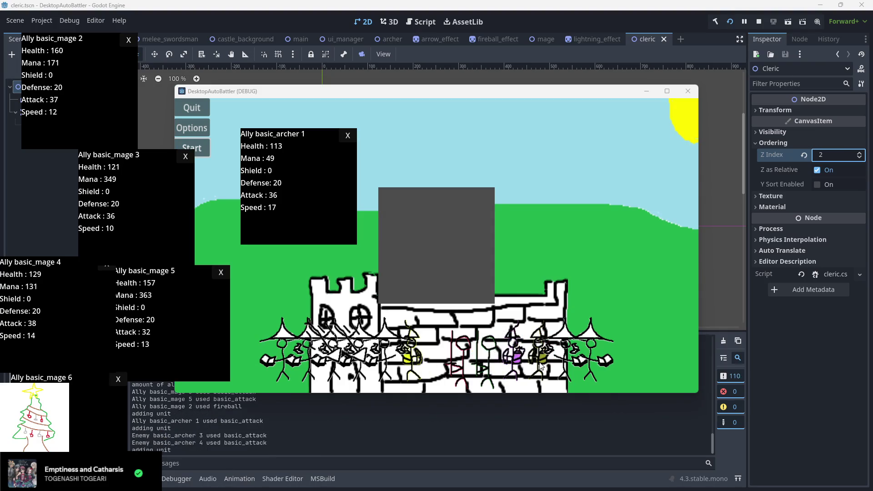
pyautogui.moveTo(452, 262); pyautogui.dragTo(738, 336)
pyautogui.moveTo(450, 264)
pyautogui.mouseDown()
pyautogui.moveTo(652, 222)
pyautogui.moveTo(771, 210)
pyautogui.mouseUp()
pyautogui.moveTo(523, 197)
pyautogui.mouseDown()
pyautogui.moveTo(678, 108)
pyautogui.moveTo(666, 97)
pyautogui.mouseUp()
pyautogui.moveTo(460, 253); pyautogui.dragTo(521, 141)
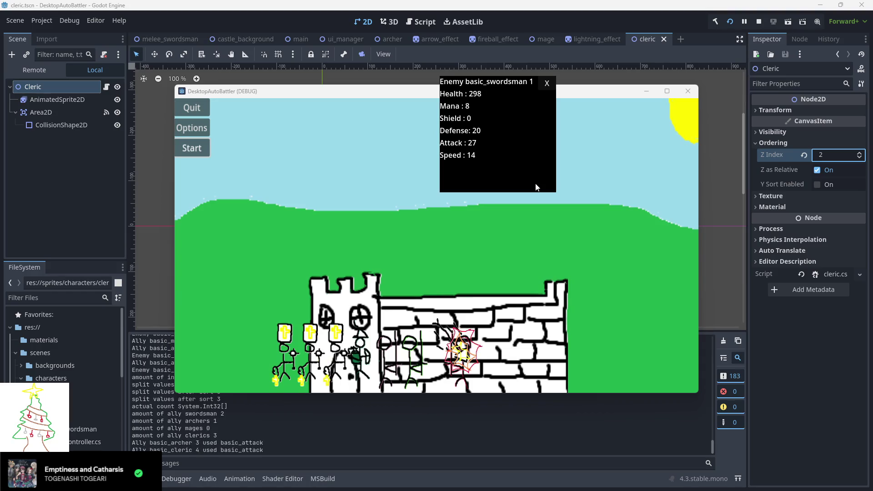
# Step: Open the ally swordsman 1 and cleric 6 popups and spread the ally popups leftward
pyautogui.click(384, 360)
pyautogui.click(336, 352)
pyautogui.moveTo(433, 272)
pyautogui.mouseDown()
pyautogui.moveTo(102, 416)
pyautogui.moveTo(94, 438)
pyautogui.moveTo(194, 345)
pyautogui.moveTo(190, 411)
pyautogui.mouseUp()
pyautogui.moveTo(439, 261)
pyautogui.mouseDown()
pyautogui.moveTo(87, 314)
pyautogui.moveTo(85, 302)
pyautogui.moveTo(212, 288)
pyautogui.moveTo(202, 290)
pyautogui.mouseUp()
pyautogui.moveTo(405, 269)
pyautogui.mouseDown()
pyautogui.moveTo(56, 187)
pyautogui.moveTo(299, 189)
pyautogui.moveTo(289, 172)
pyautogui.mouseUp()
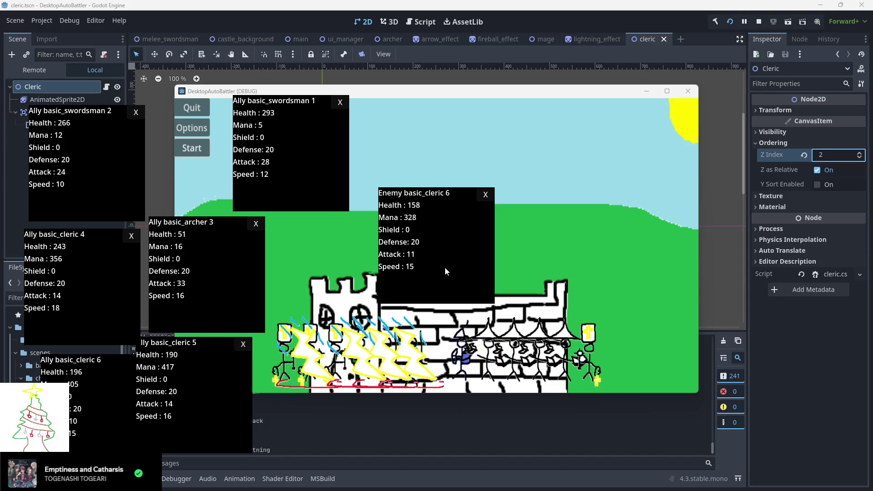
# Step: Pull the enemy mage and archer 1 popups out of the centre and drop ally cleric 5 down-left
pyautogui.moveTo(456, 267)
pyautogui.mouseDown()
pyautogui.moveTo(623, 224)
pyautogui.moveTo(649, 236)
pyautogui.moveTo(521, 158)
pyautogui.mouseUp()
pyautogui.moveTo(437, 252)
pyautogui.mouseDown()
pyautogui.moveTo(729, 122)
pyautogui.moveTo(731, 101)
pyautogui.mouseUp()
pyautogui.moveTo(547, 174)
pyautogui.mouseDown()
pyautogui.moveTo(569, 111)
pyautogui.moveTo(619, 116)
pyautogui.mouseUp()
pyautogui.moveTo(459, 288); pyautogui.dragTo(479, 245)
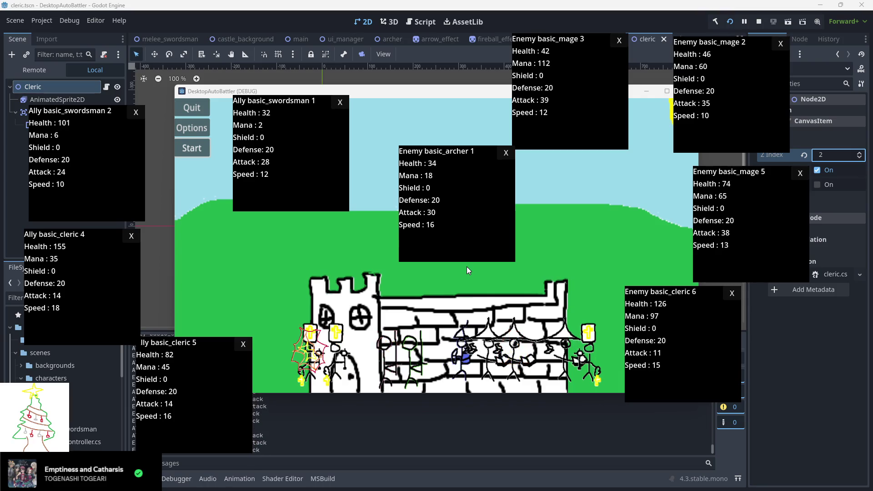
pyautogui.moveTo(232, 359); pyautogui.dragTo(110, 421)
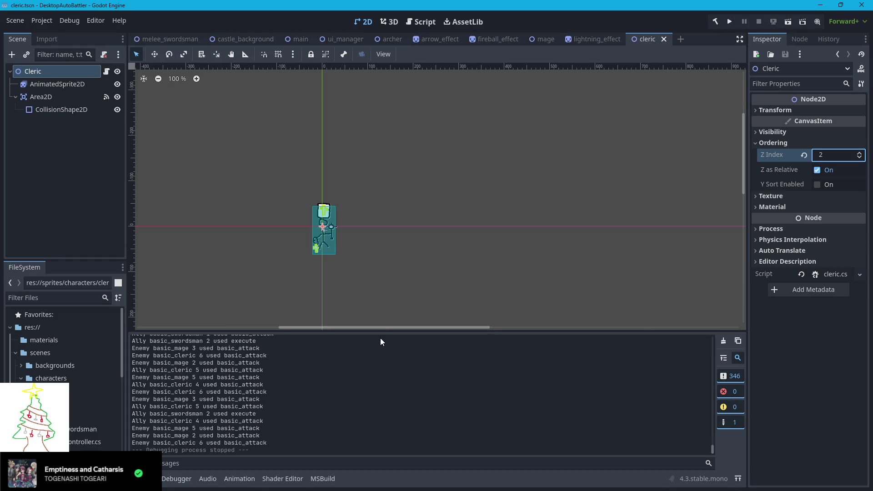
# Step: Rebuild and relaunch the auto-battler, then bring the web browser forward
pyautogui.click(728, 22)
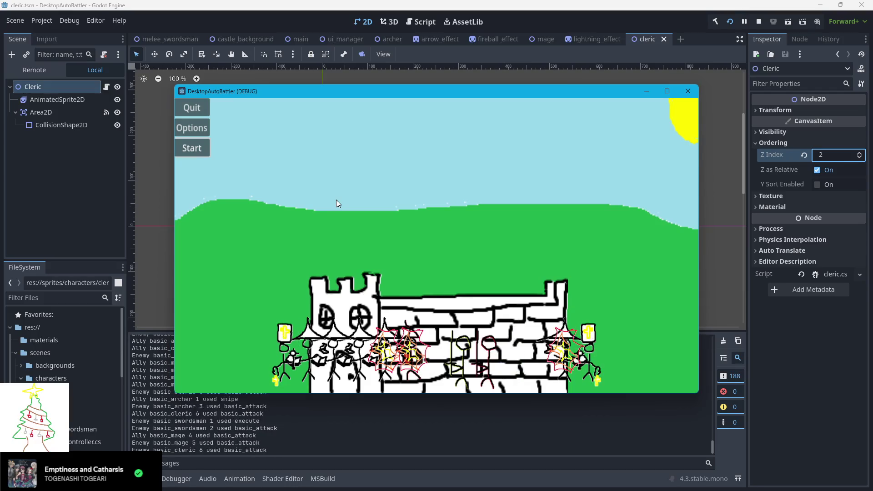
pyautogui.hotkey('alt', 'Tab')
# Step: Search 'godot default window size' and read the Godot Forum thread on viewport size
pyautogui.press('Return')
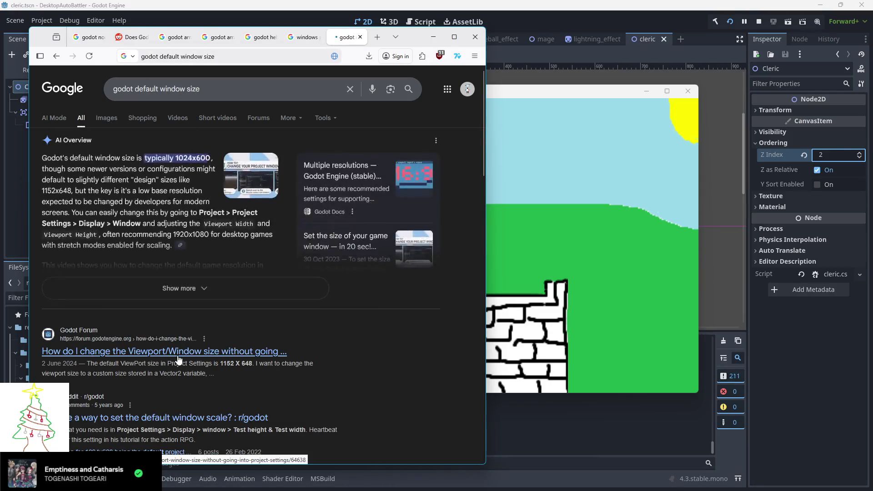
pyautogui.click(234, 314)
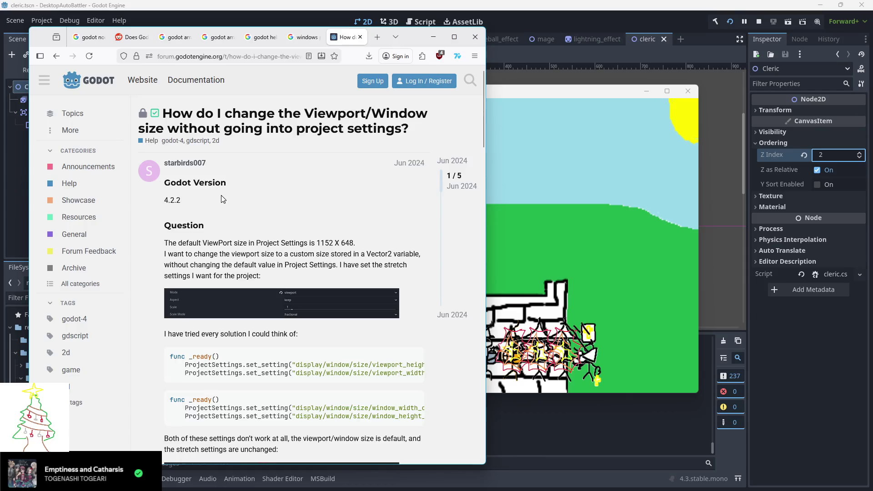
pyautogui.scroll(-3, 221, 193)
pyautogui.scroll(-6, 202, 178)
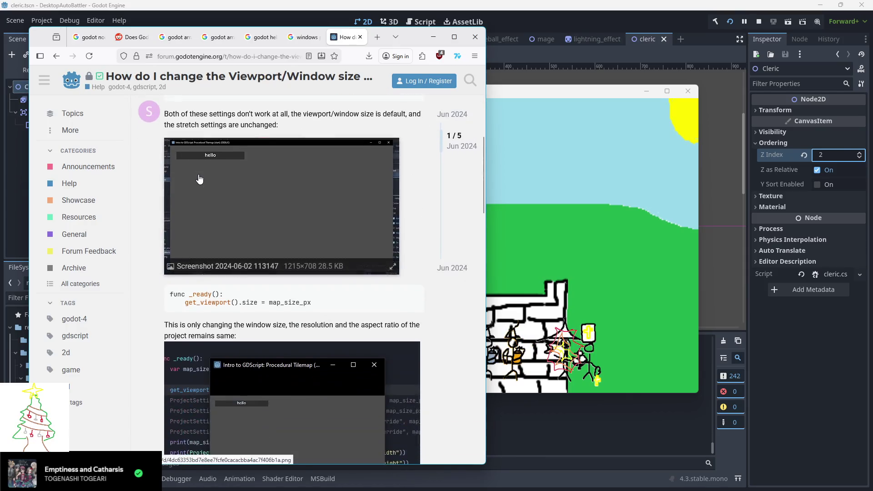
pyautogui.scroll(-7, 177, 147)
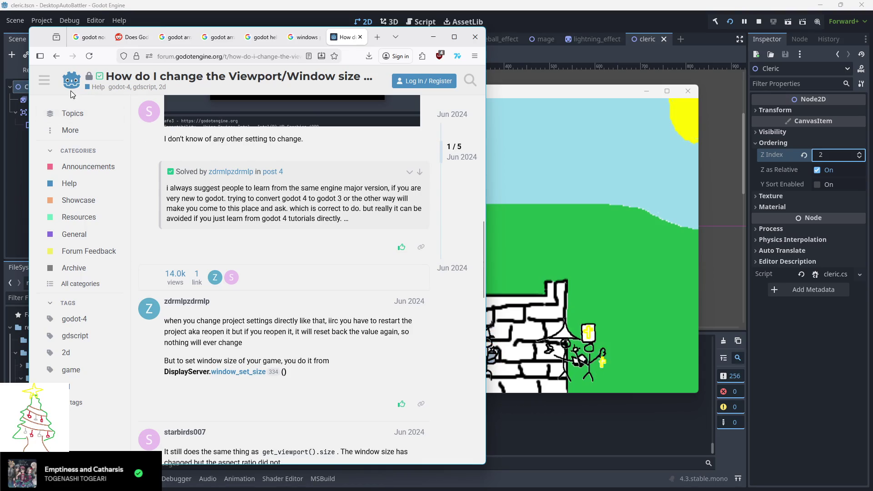
# Step: Read the Reddit thread on default window scale, then minimize Firefox
pyautogui.click(56, 56)
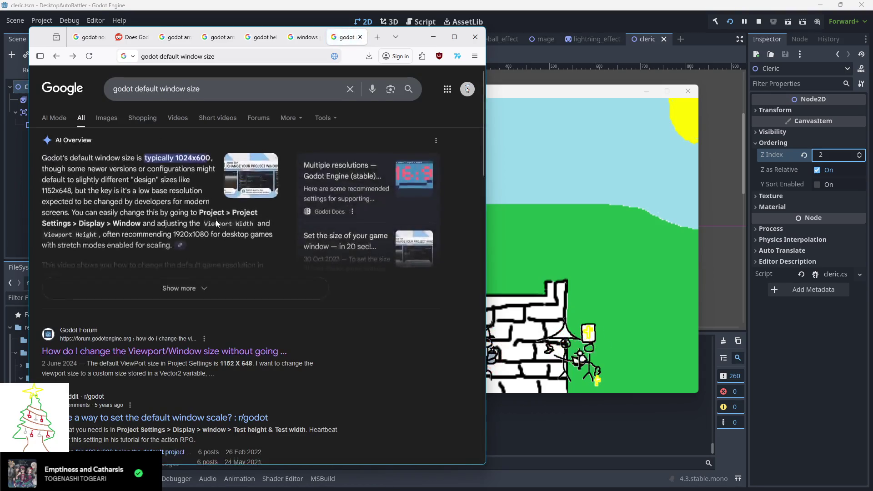
pyautogui.scroll(-2, 217, 273)
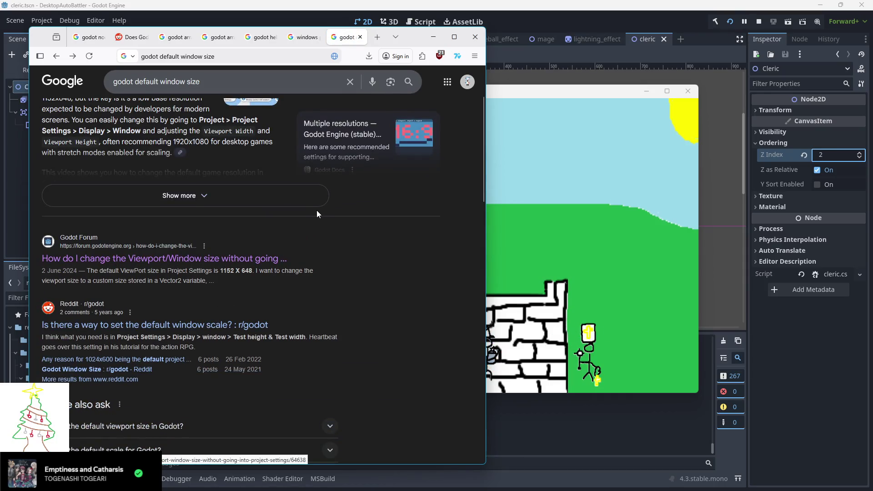
pyautogui.click(184, 324)
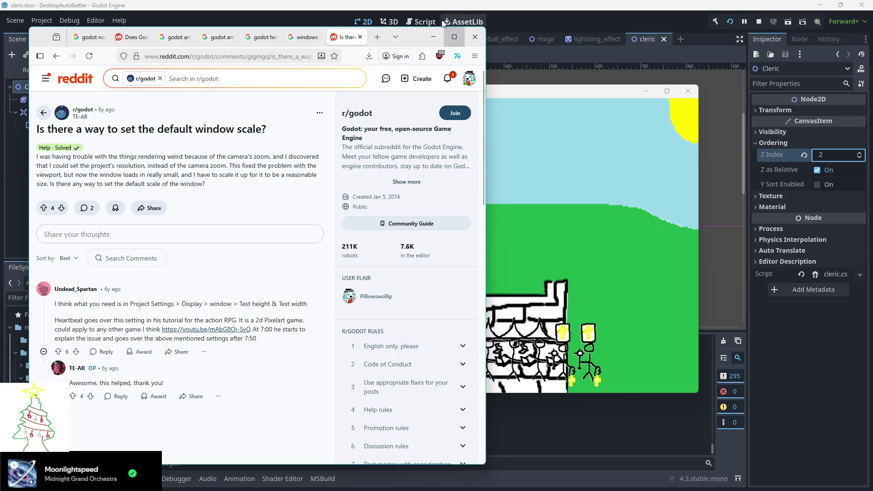
pyautogui.click(433, 37)
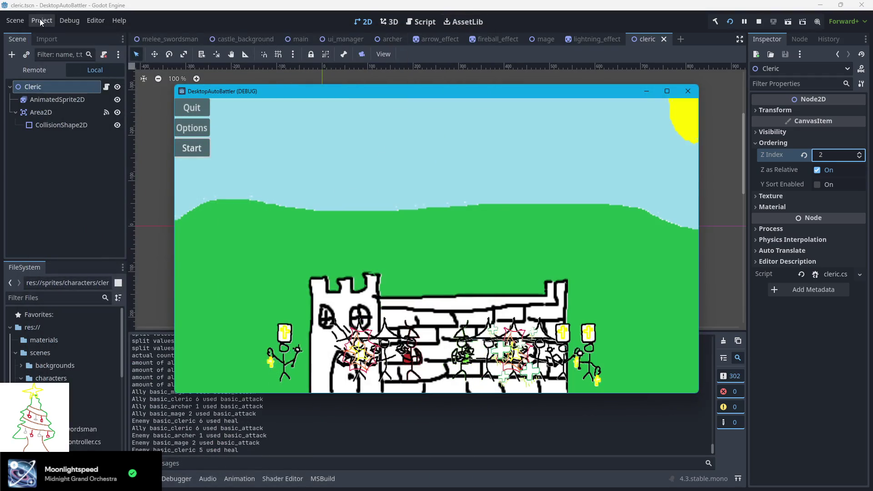
# Step: Make the game window borderless in the Display > Window project settings
pyautogui.click(41, 20)
pyautogui.click(64, 32)
pyautogui.click(150, 94)
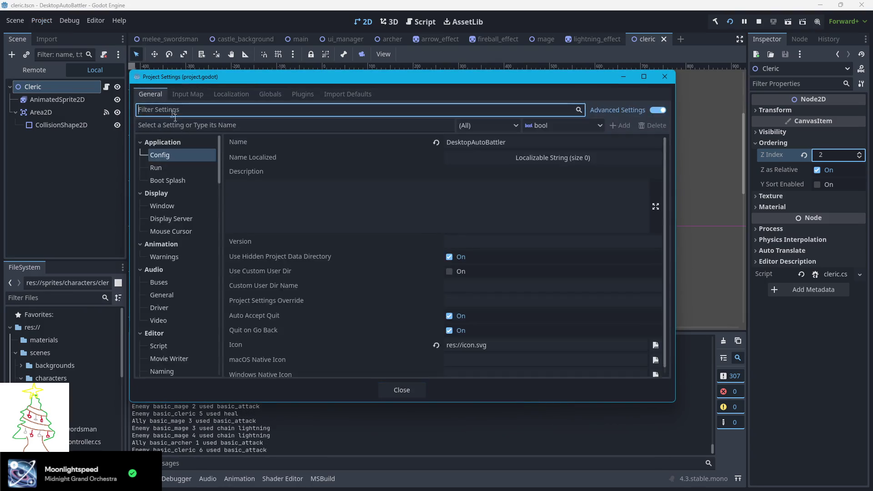
pyautogui.click(163, 206)
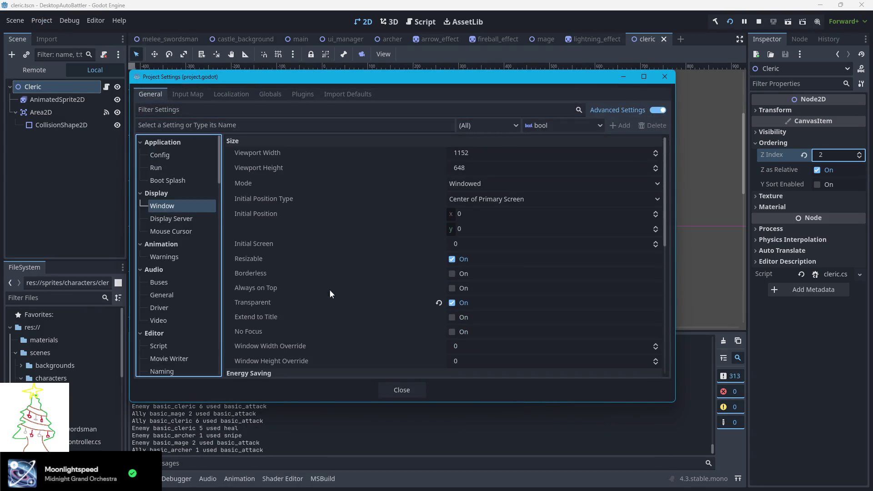
pyautogui.scroll(-10, 337, 300)
pyautogui.scroll(10, 345, 296)
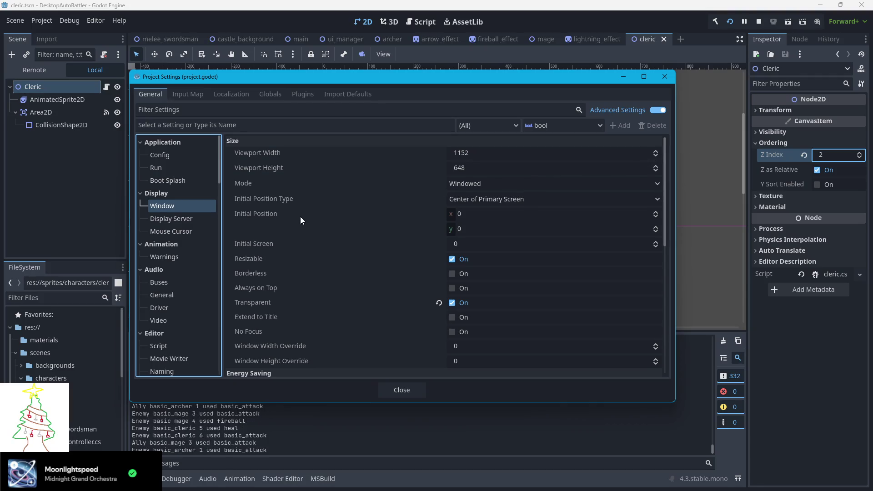
pyautogui.click(452, 274)
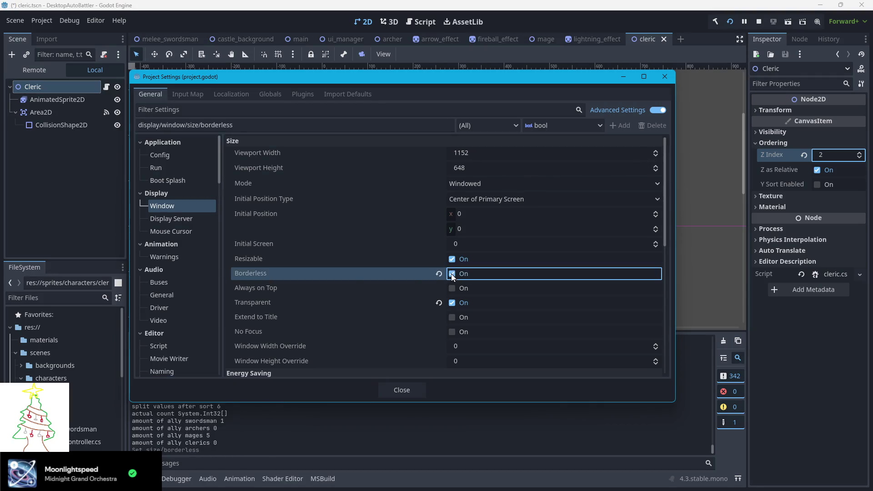
# Step: Turn on Always on Top and change Stretch Aspect from ignore to keep
pyautogui.scroll(-1, 281, 269)
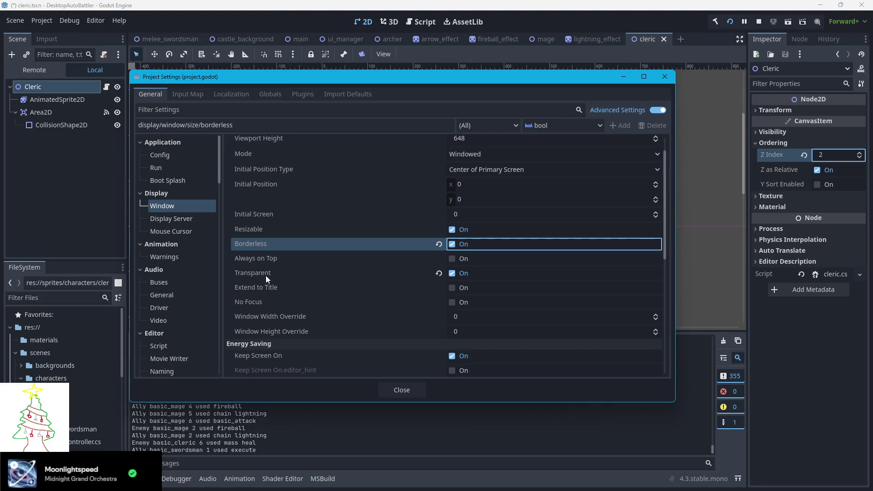
pyautogui.scroll(-1, 312, 322)
pyautogui.scroll(-1, 312, 323)
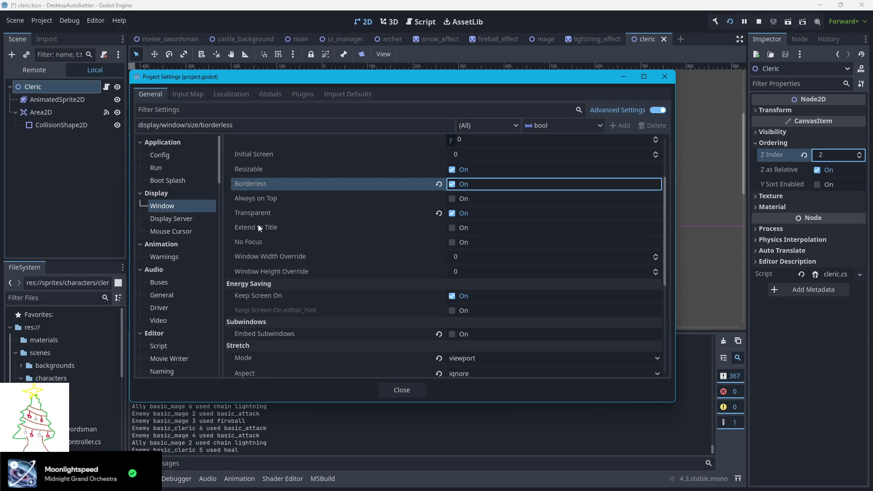
pyautogui.scroll(-1, 288, 272)
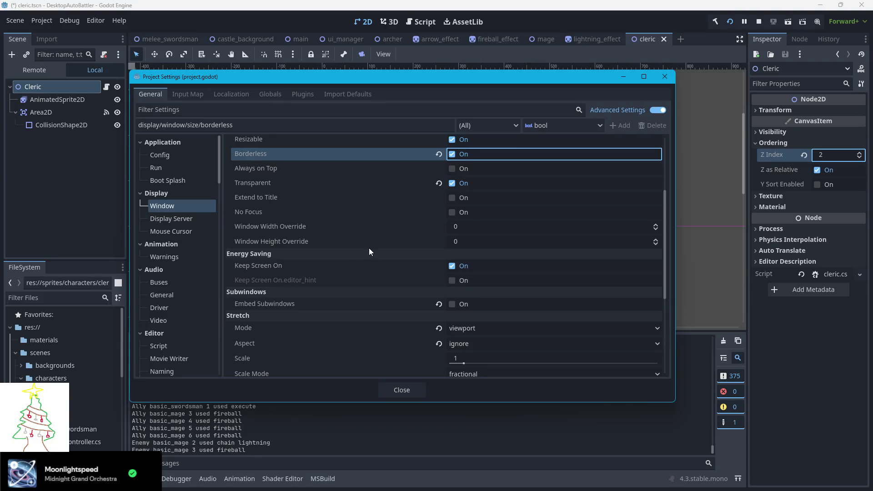
pyautogui.scroll(1, 369, 248)
pyautogui.click(452, 199)
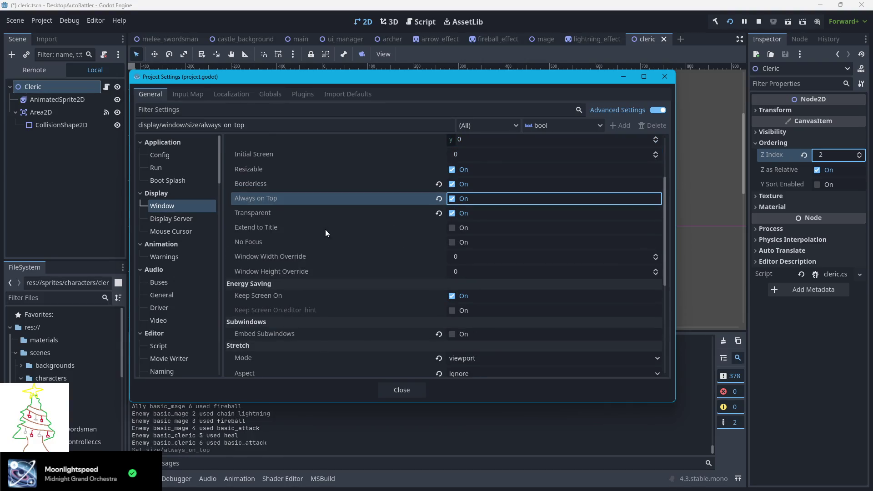
pyautogui.scroll(-2, 325, 230)
pyautogui.scroll(-1, 325, 233)
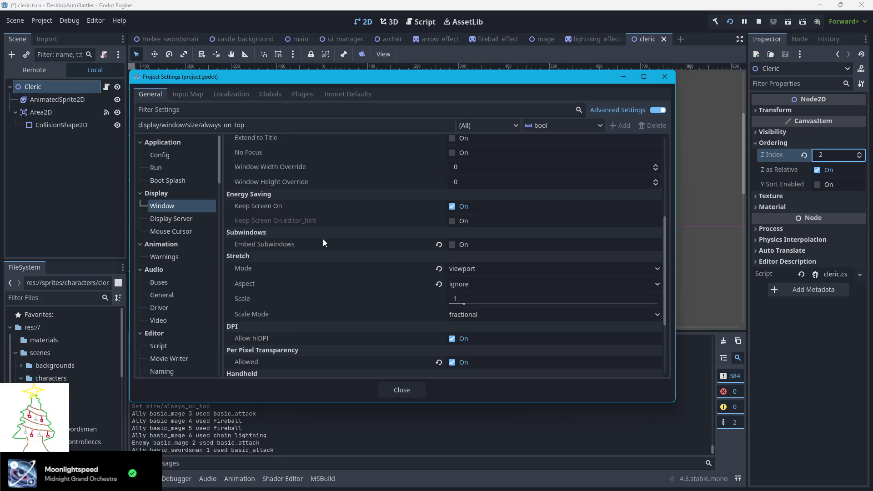
pyautogui.scroll(-1, 323, 242)
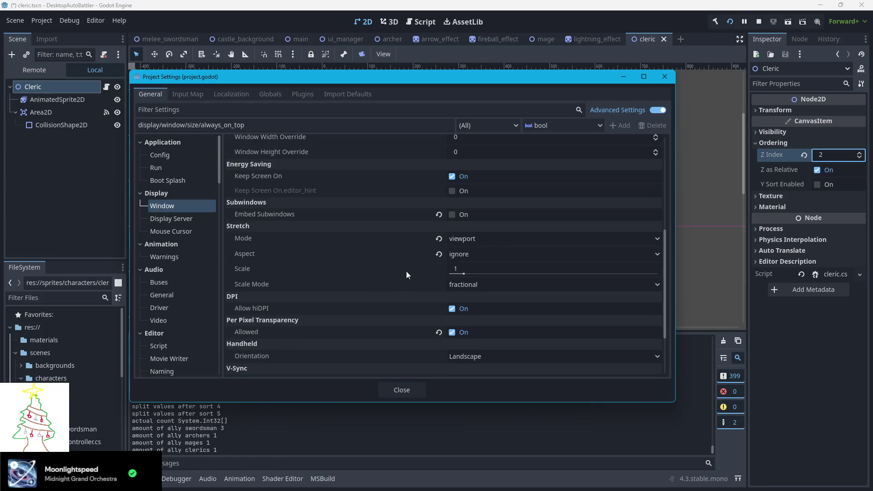
pyautogui.click(467, 254)
pyautogui.click(469, 285)
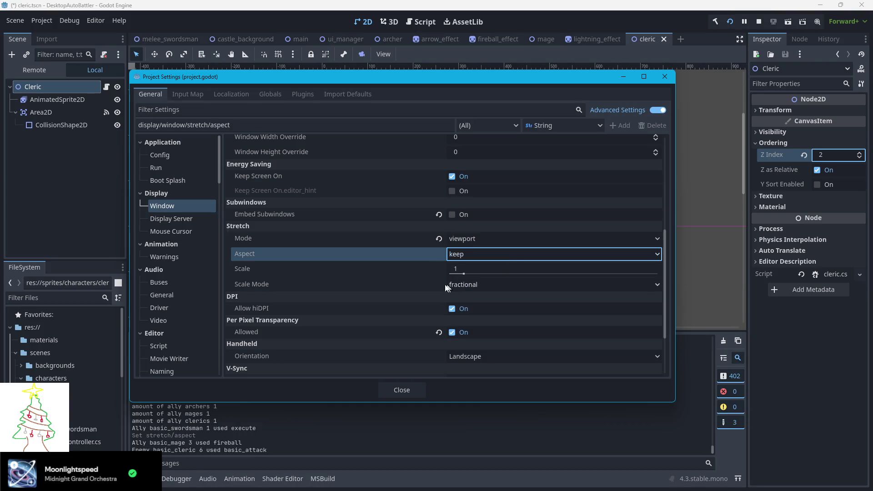
# Step: Change viewport width from 1152 to 576 and height to 324, then close settings and stop the game
pyautogui.scroll(-3, 375, 277)
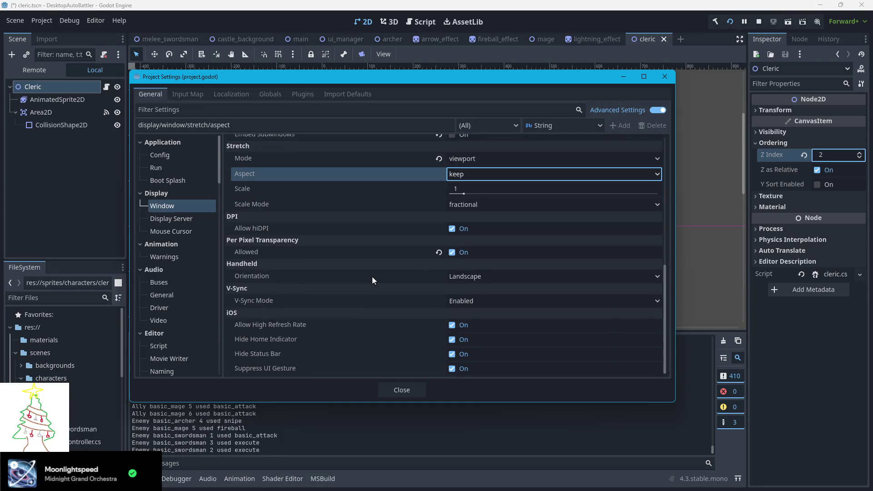
pyautogui.scroll(10, 372, 276)
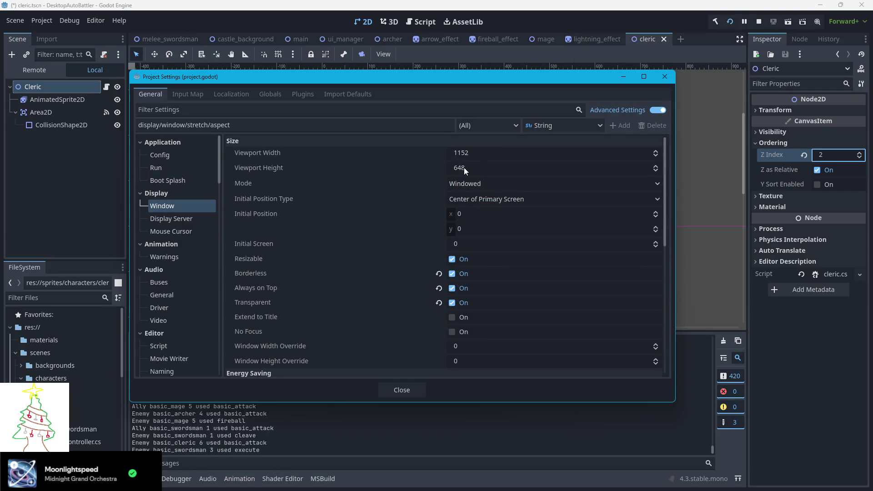
pyautogui.click(480, 152)
pyautogui.click(493, 153)
pyautogui.press('BackSpace')
pyautogui.press('BackSpace')
pyautogui.press('BackSpace')
pyautogui.write('576')
pyautogui.click(479, 168)
pyautogui.write('324')
pyautogui.press('Return')
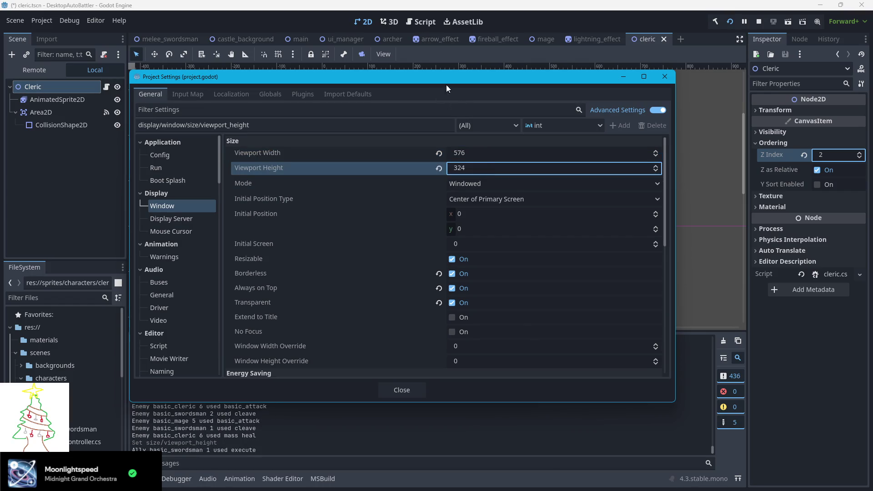
pyautogui.click(664, 74)
pyautogui.click(762, 20)
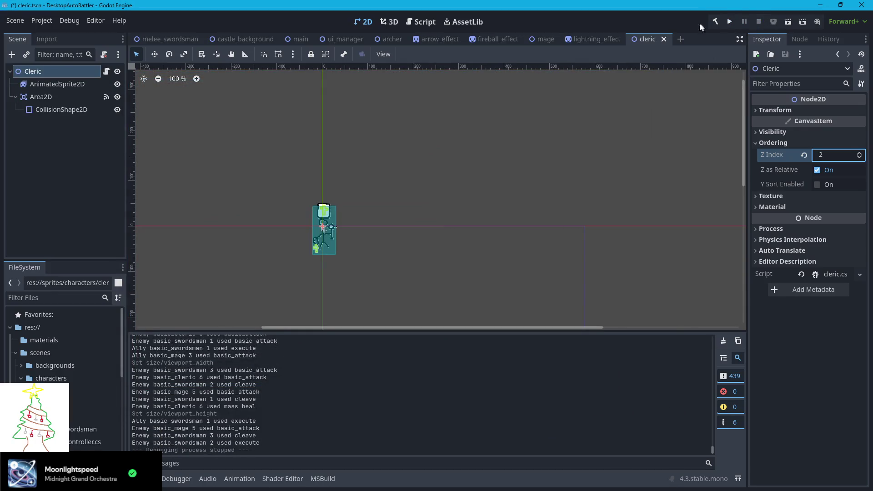
# Step: Relaunch the game with the new window settings, stop it, and return to the main scene
pyautogui.press('F5')
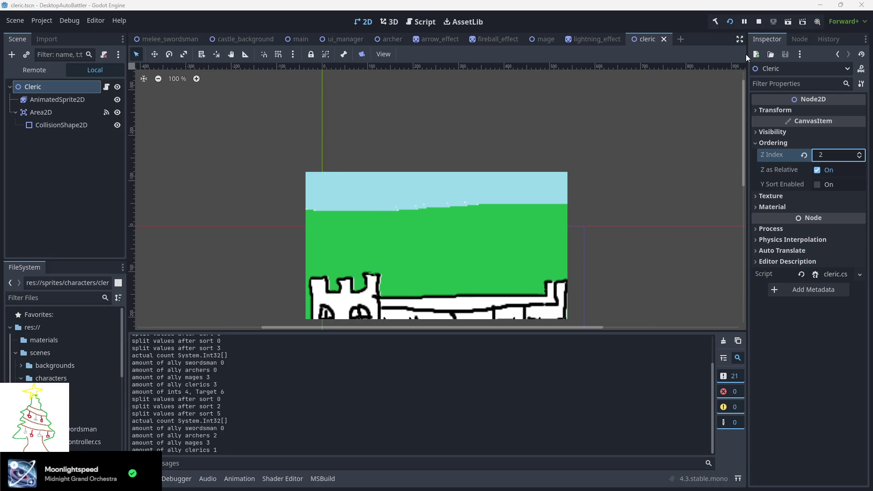
pyautogui.click(759, 21)
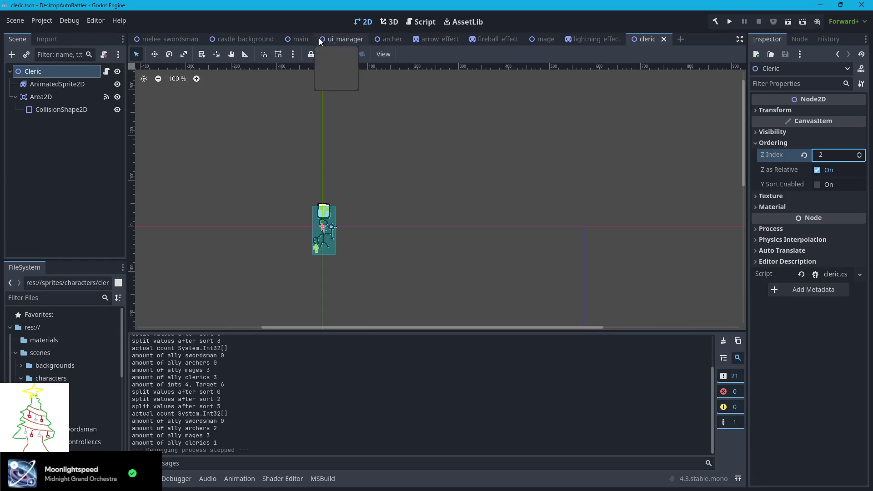
pyautogui.click(300, 39)
pyautogui.scroll(-3, 280, 225)
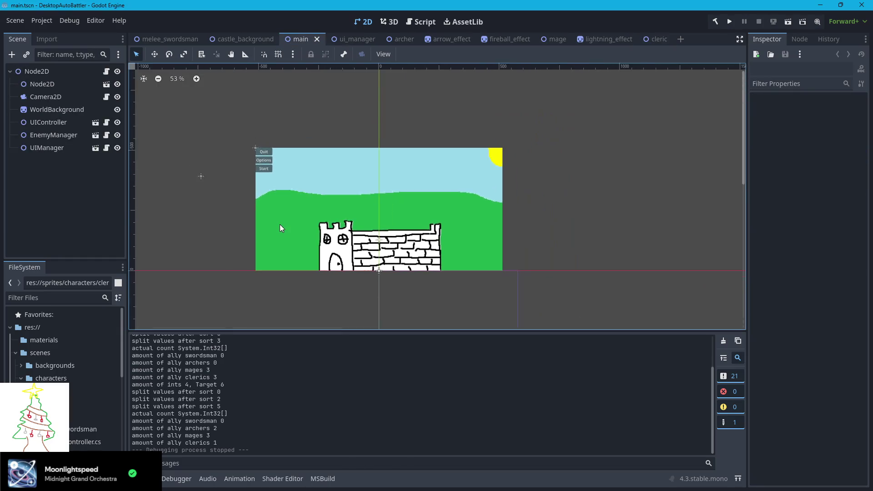
pyautogui.click(45, 97)
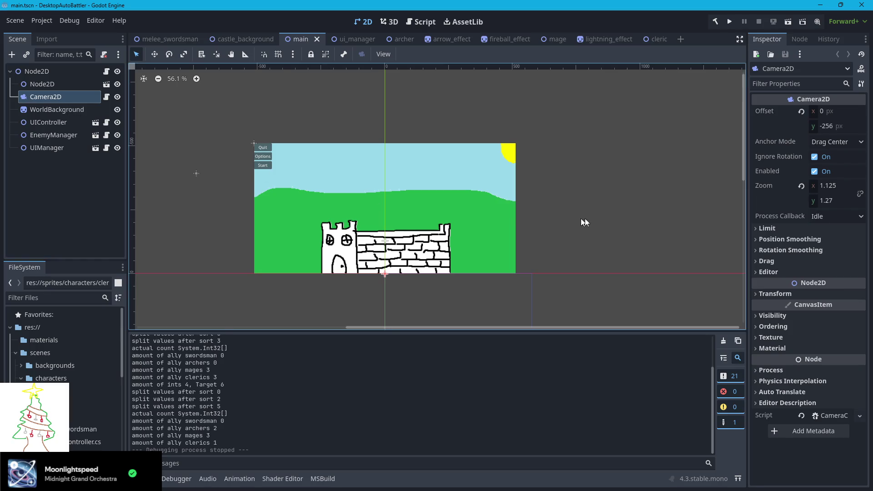
# Step: Set the WorldBackground sprite's scale to 1, move it down, and set its x position to 0
pyautogui.scroll(-4, 409, 219)
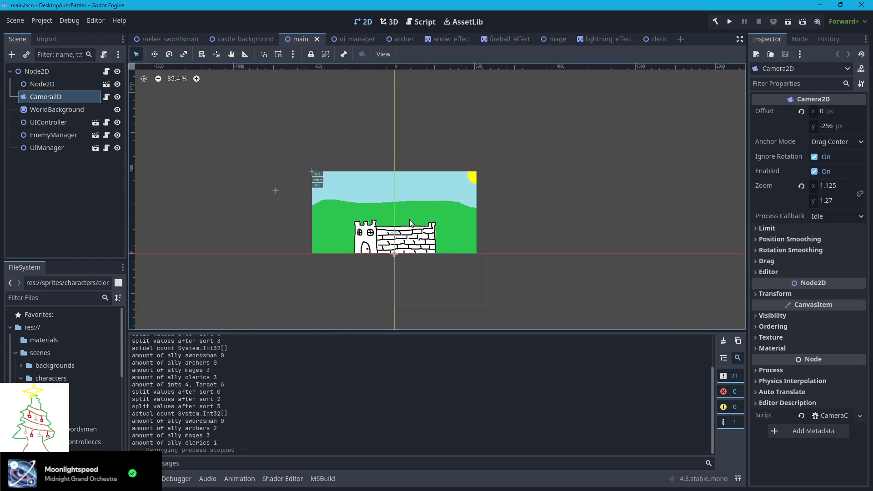
pyautogui.scroll(3, 407, 219)
pyautogui.scroll(3, 407, 220)
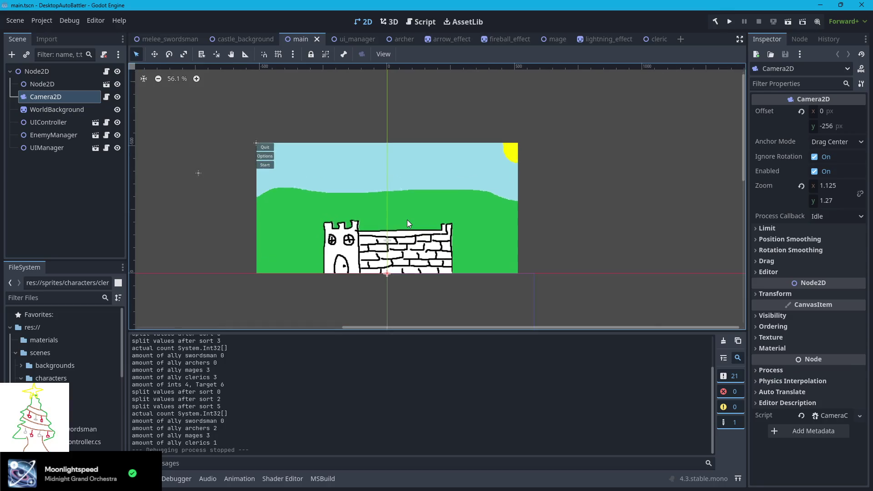
pyautogui.scroll(1, 407, 223)
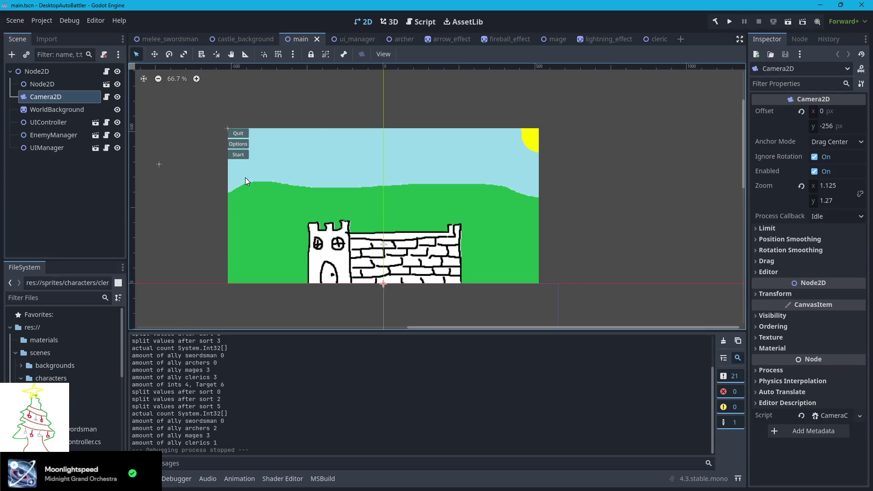
pyautogui.click(317, 178)
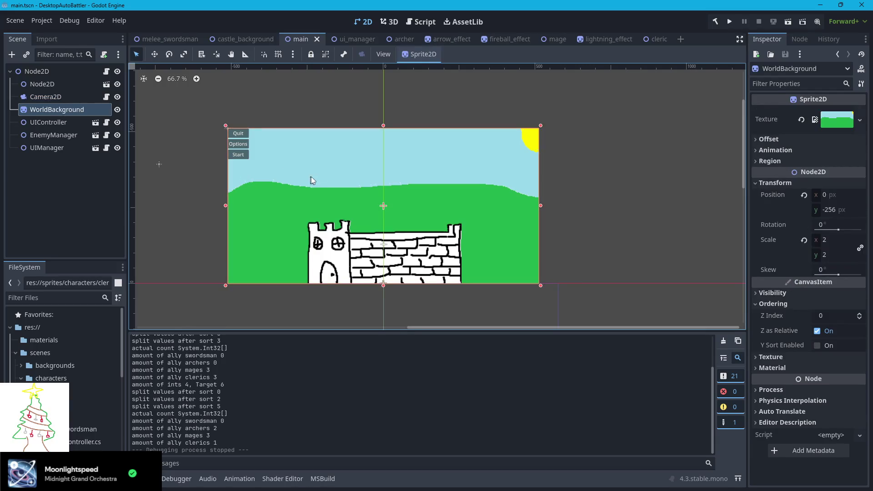
pyautogui.click(822, 244)
pyautogui.write('1')
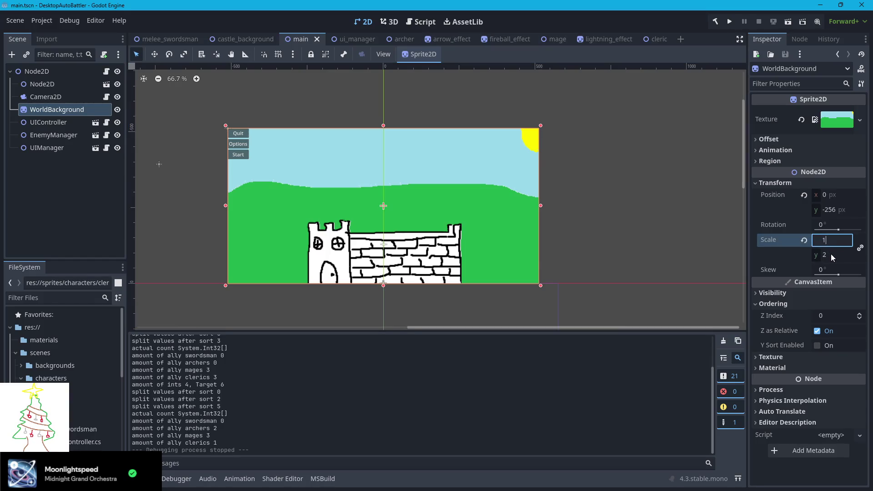
pyautogui.press('Return')
pyautogui.moveTo(408, 213); pyautogui.dragTo(408, 252)
pyautogui.click(826, 194)
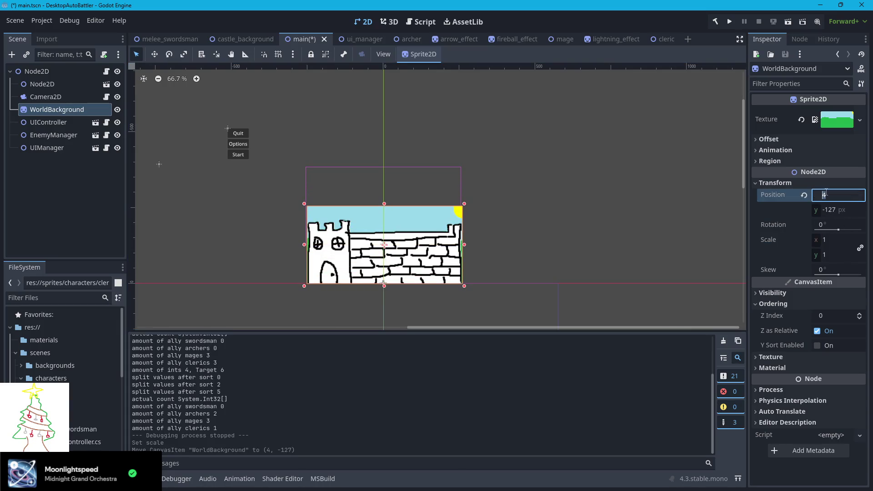
pyautogui.write('0')
pyautogui.press('Return')
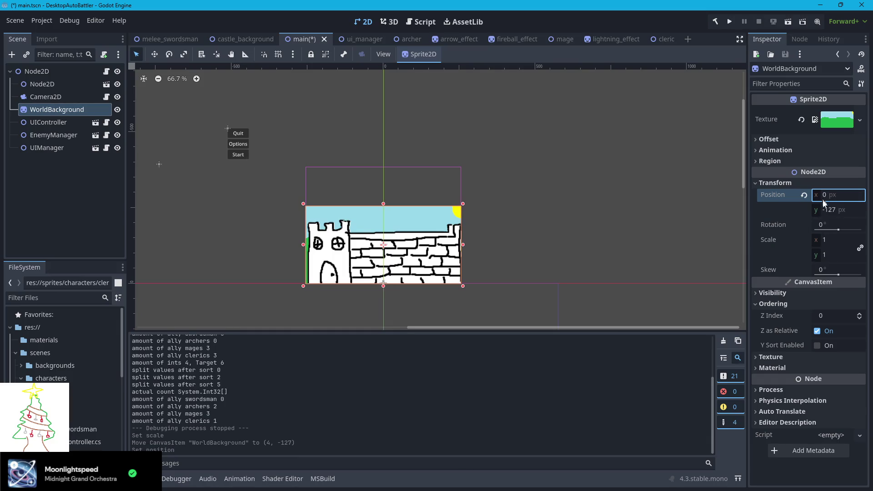
# Step: Check the scene's nodes and open the castle_background scene
pyautogui.click(42, 96)
pyautogui.click(39, 84)
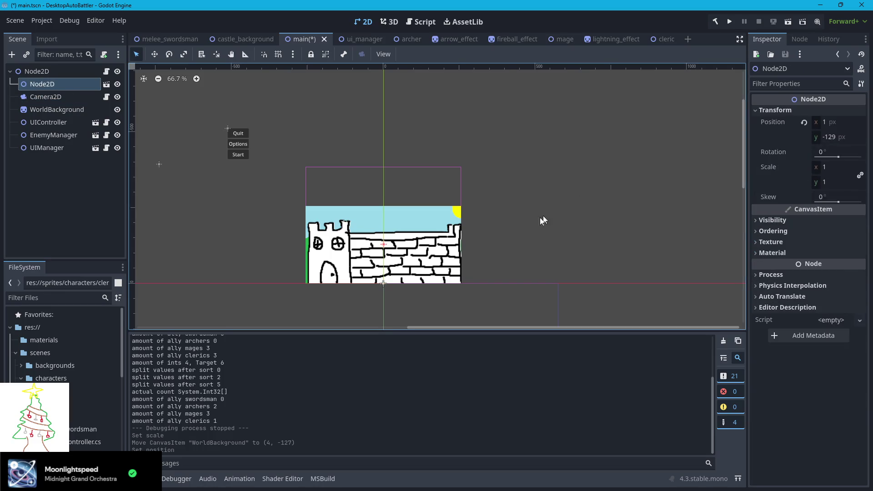
pyautogui.click(34, 110)
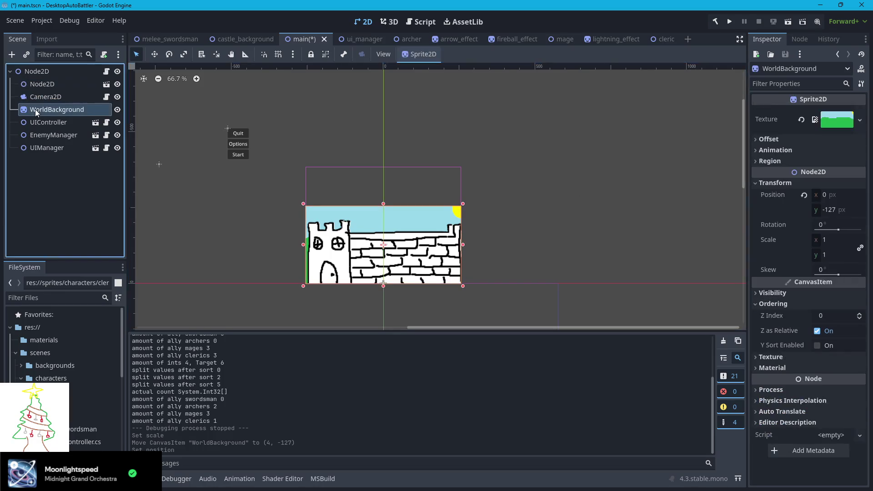
pyautogui.click(245, 39)
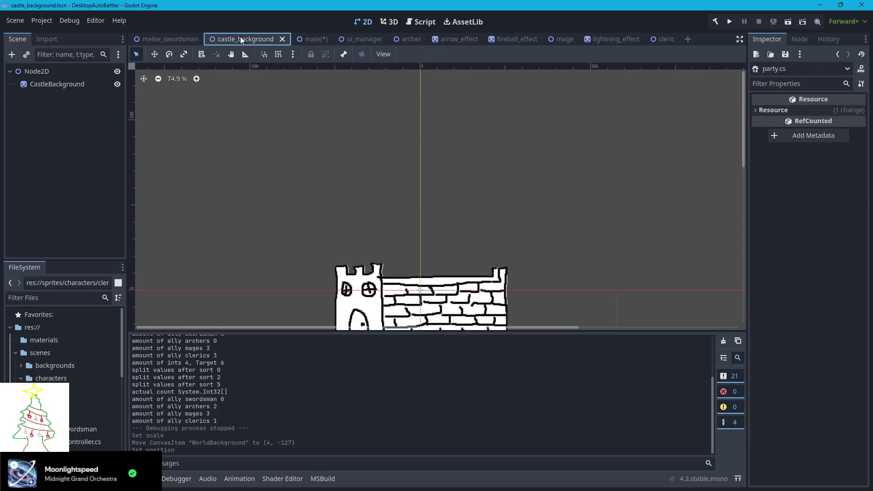
# Step: Back in the main scene, shift the background around and delete the castle Node2D
pyautogui.click(307, 40)
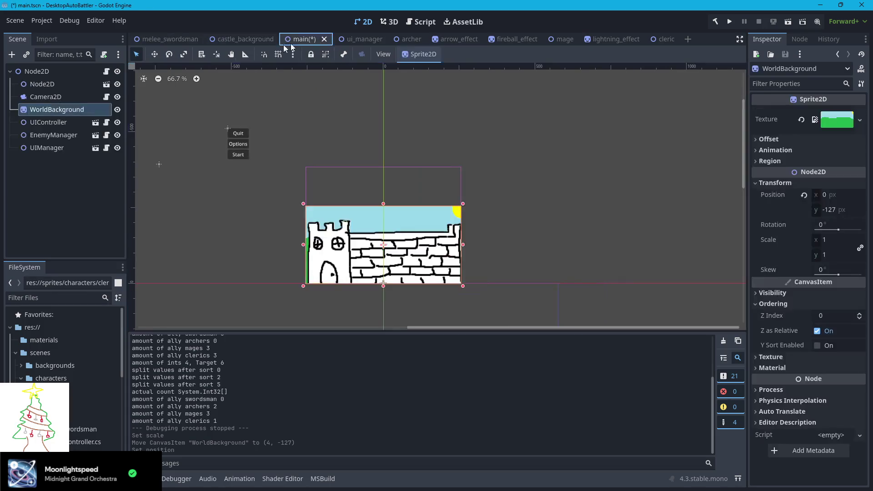
pyautogui.click(59, 88)
pyautogui.moveTo(431, 266)
pyautogui.mouseDown()
pyautogui.moveTo(349, 257)
pyautogui.moveTo(426, 264)
pyautogui.mouseUp()
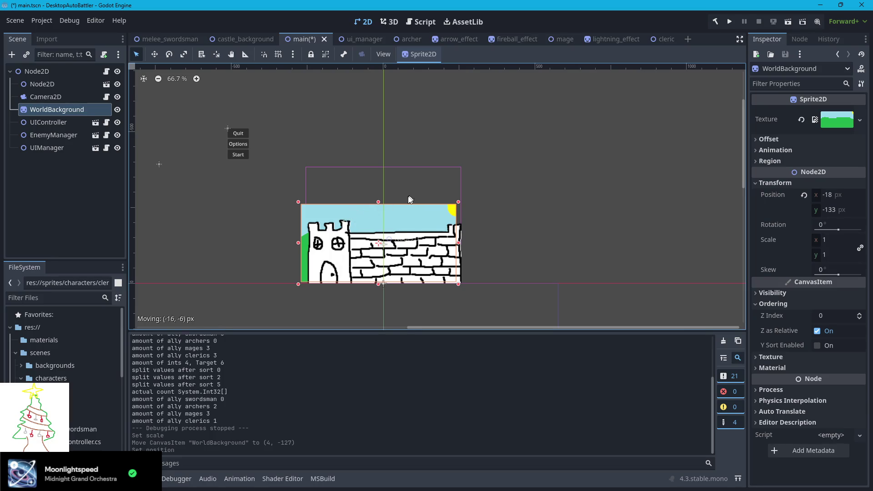
pyautogui.moveTo(349, 259); pyautogui.dragTo(359, 263)
pyautogui.moveTo(358, 263); pyautogui.dragTo(206, 259)
pyautogui.moveTo(400, 255); pyautogui.dragTo(537, 213)
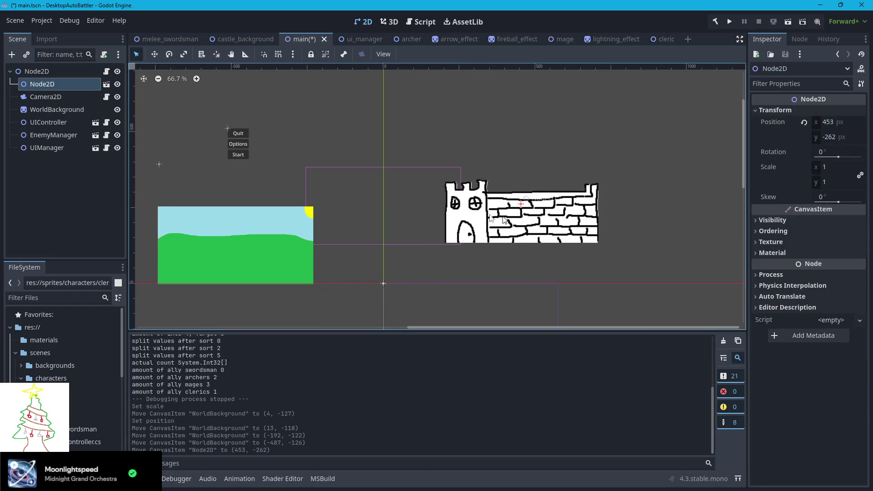
pyautogui.click(50, 77)
pyautogui.click(50, 80)
pyautogui.press('Delete')
pyautogui.click(450, 260)
# Step: Set WorldBackground's y position to 0 so it sits at 0, 0
pyautogui.moveTo(263, 252); pyautogui.dragTo(410, 252)
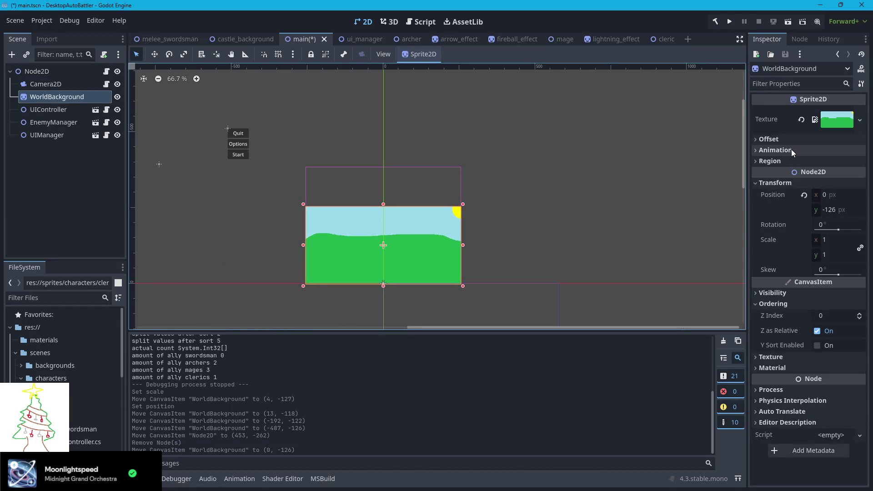
pyautogui.click(830, 212)
pyautogui.write('0')
pyautogui.press('Return')
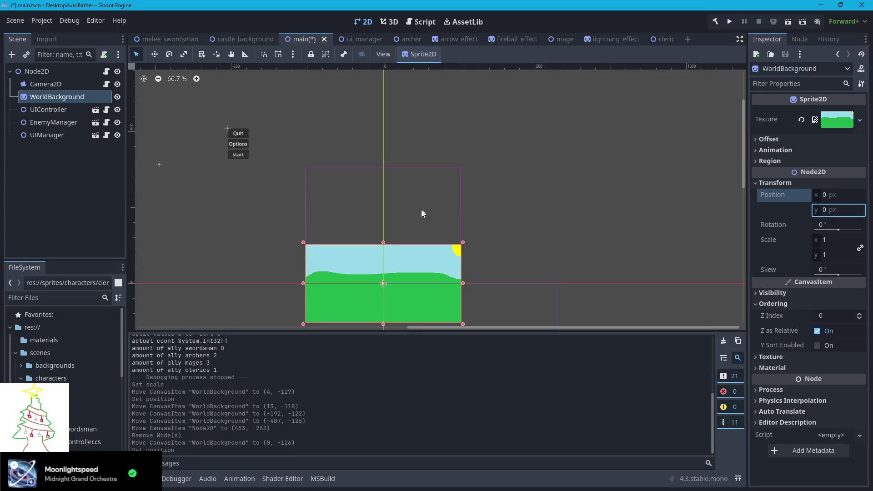
pyautogui.click(425, 211)
# Step: Select Camera2D and undo the accidental UIManager drag with Ctrl+Z
pyautogui.click(36, 84)
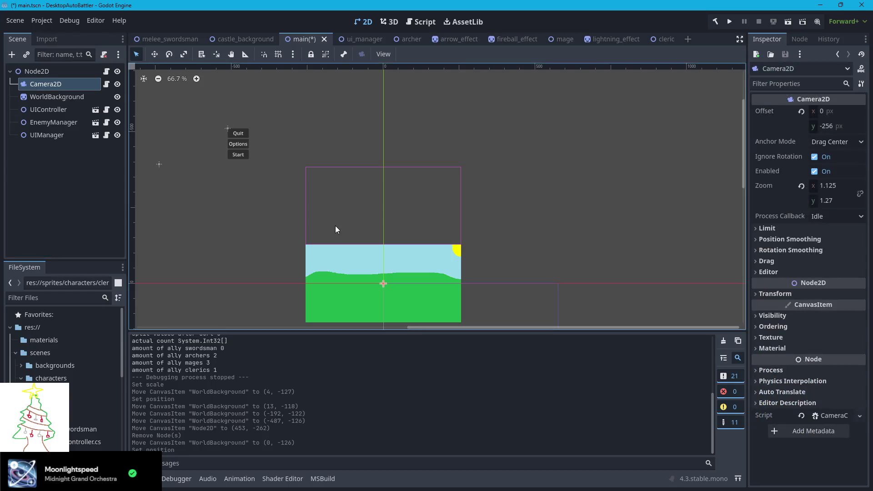
pyautogui.moveTo(495, 232); pyautogui.dragTo(510, 158)
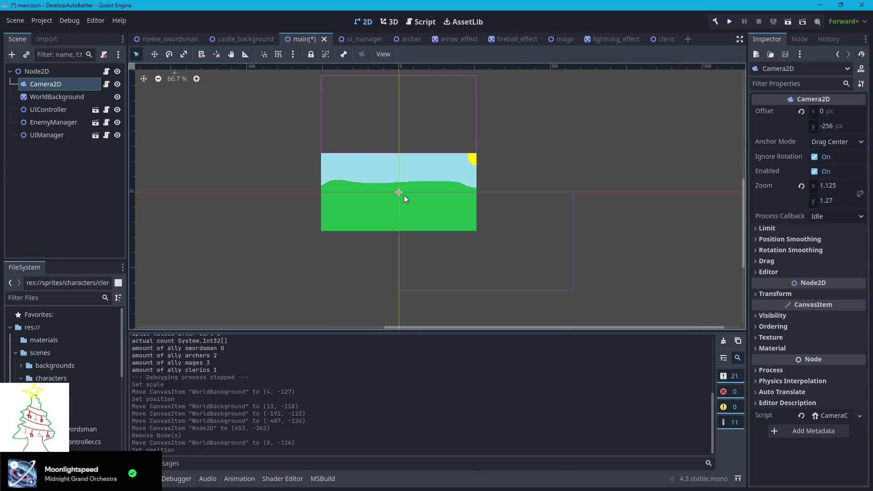
pyautogui.moveTo(399, 193); pyautogui.dragTo(392, 226)
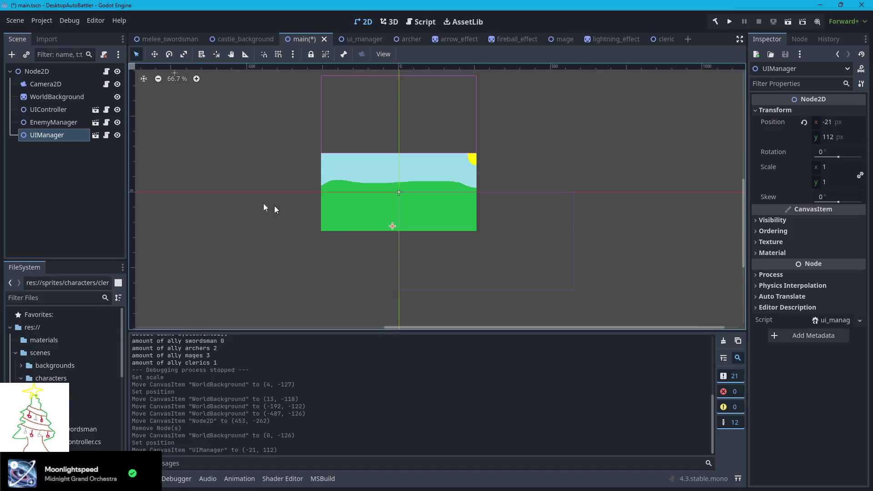
pyautogui.hotkey('ctrl', 'z')
pyautogui.click(42, 85)
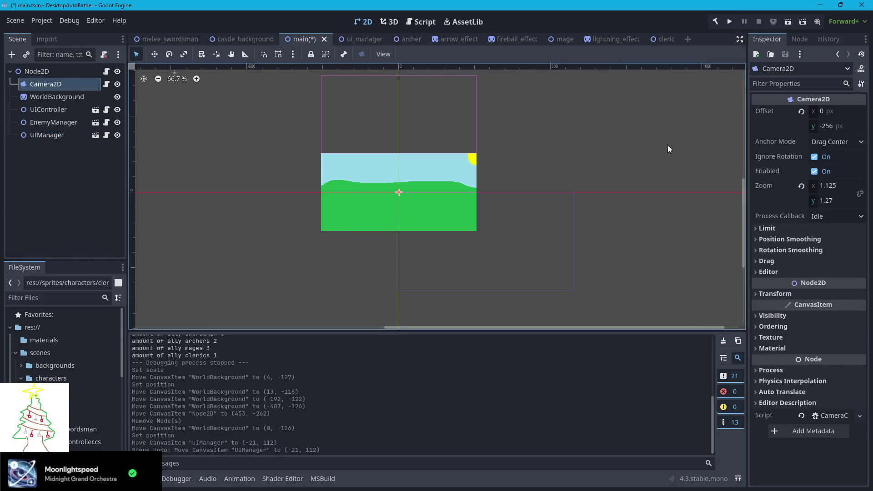
# Step: Set Camera2D offset y to 0 and zoom to 1, 1, then recenter the view
pyautogui.click(824, 127)
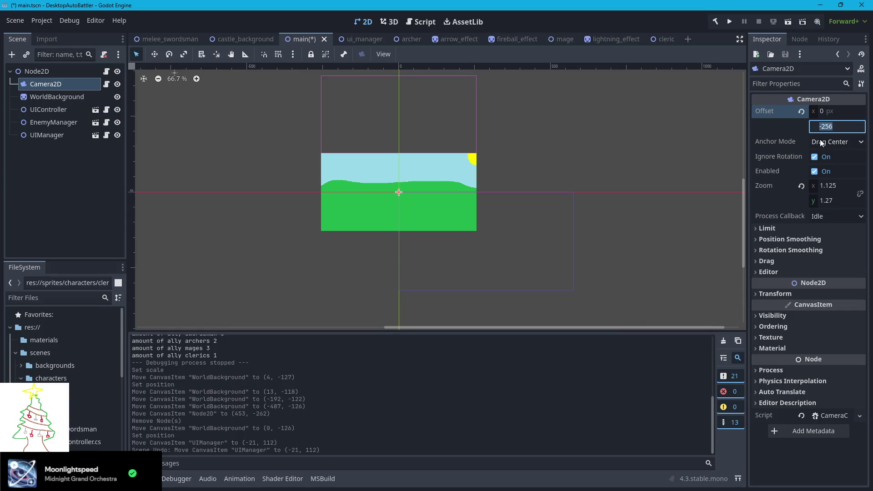
pyautogui.write('0')
pyautogui.press('Return')
pyautogui.click(827, 186)
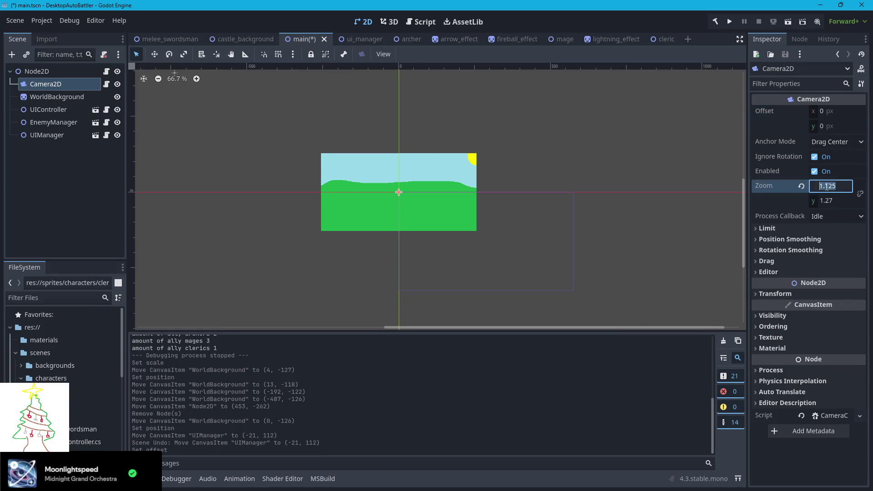
pyautogui.write('1')
pyautogui.press('Return')
pyautogui.click(829, 202)
pyautogui.write('1')
pyautogui.press('Return')
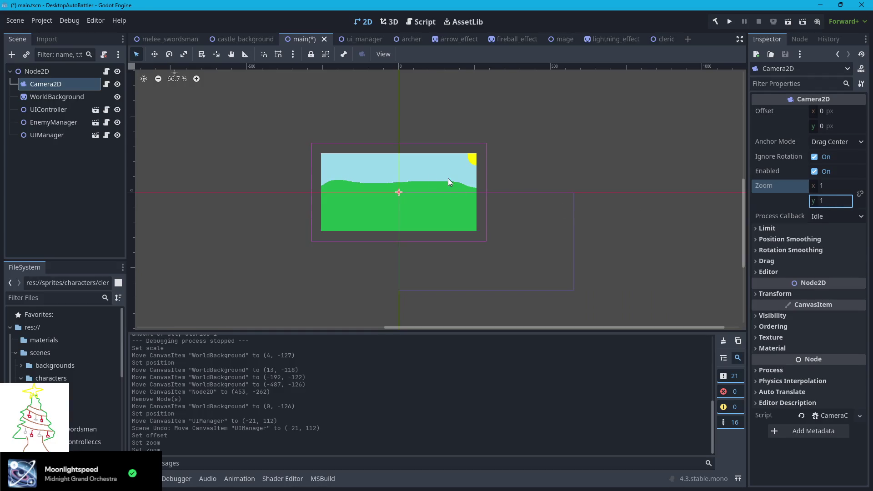
pyautogui.scroll(2, 448, 182)
pyautogui.moveTo(440, 185); pyautogui.dragTo(423, 196)
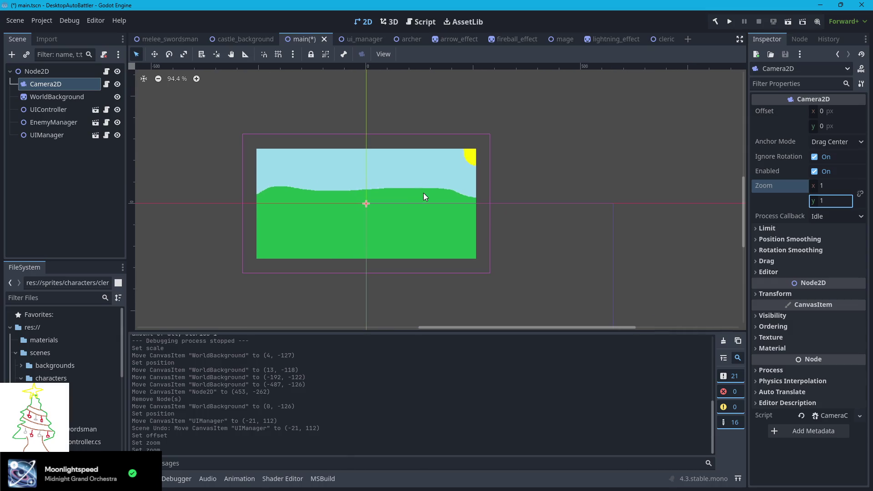
pyautogui.click(66, 97)
pyautogui.click(48, 109)
pyautogui.click(51, 122)
pyautogui.click(51, 135)
pyautogui.click(44, 121)
pyautogui.click(54, 96)
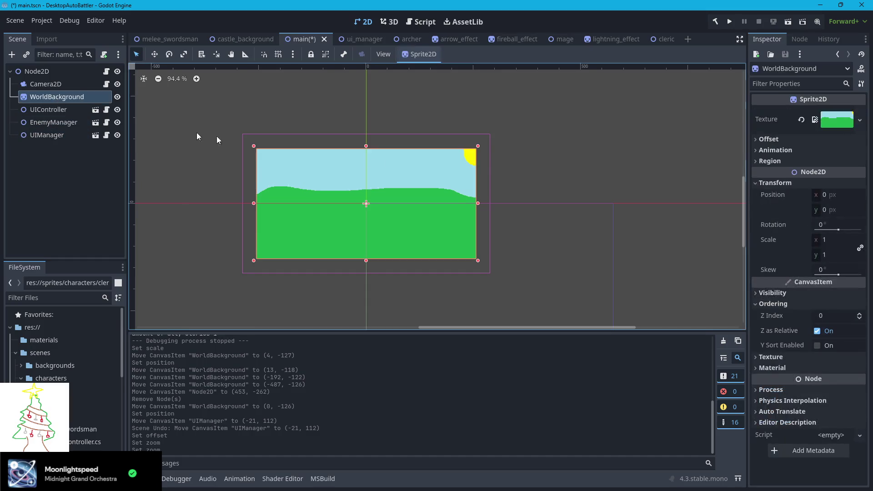
pyautogui.click(824, 240)
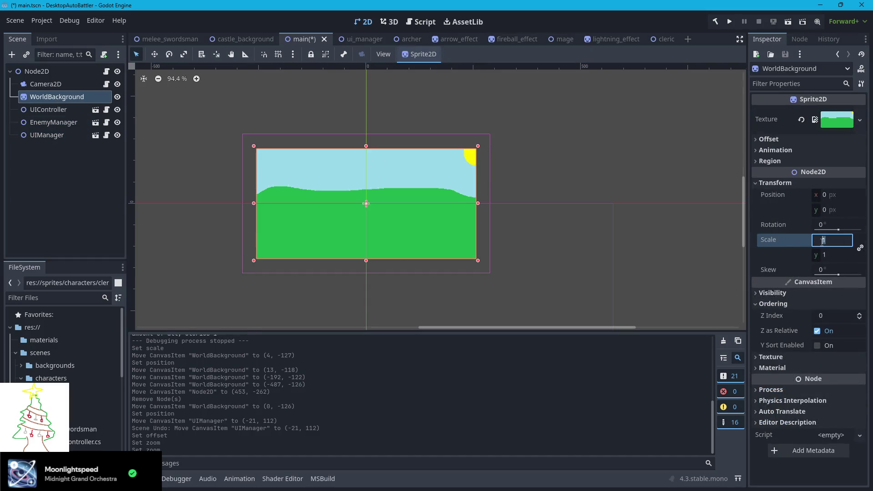
pyautogui.write('.5')
pyautogui.press('Return')
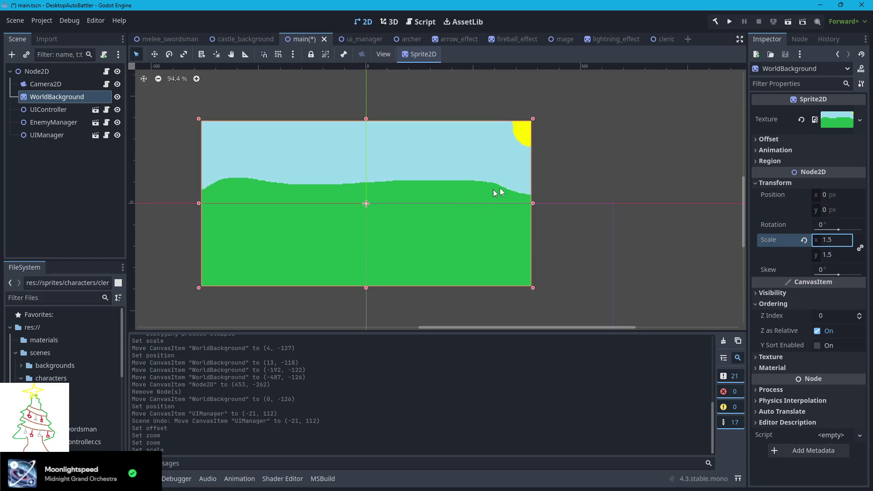
pyautogui.click(830, 242)
pyautogui.write('.2')
pyautogui.press('Return')
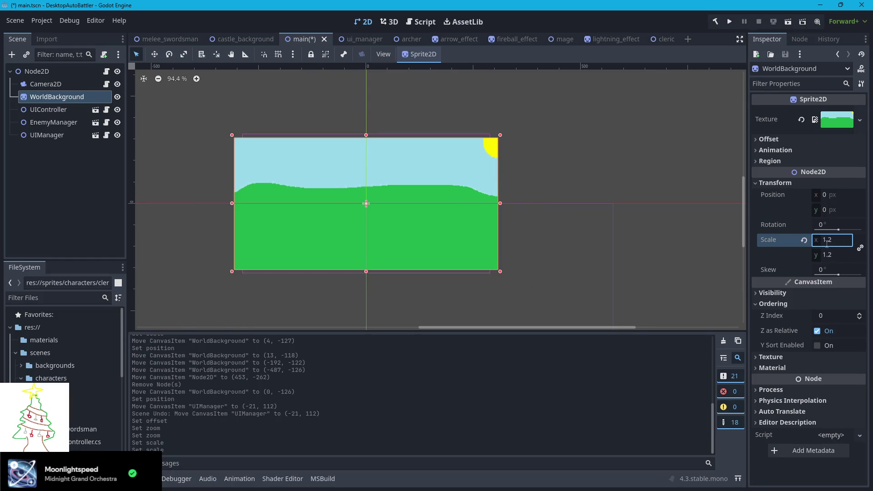
pyautogui.hotkey('ctrl', 'z')
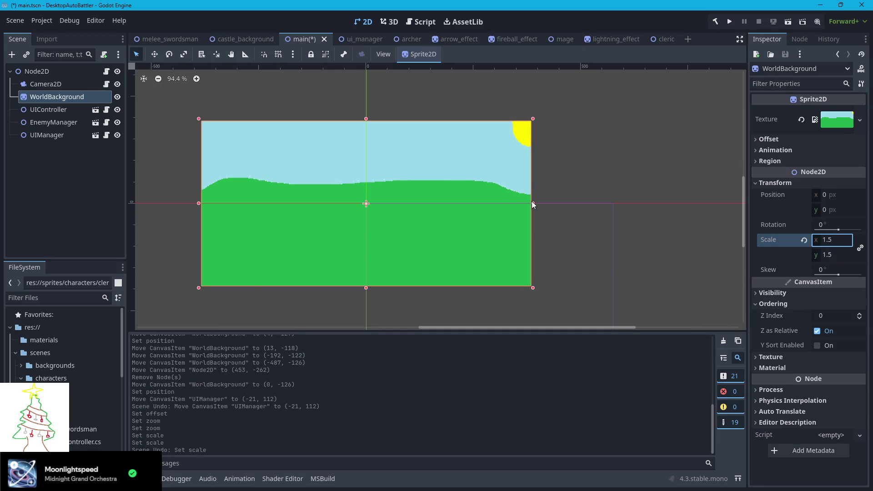
pyautogui.hotkey('ctrl', 'z')
pyautogui.click(45, 85)
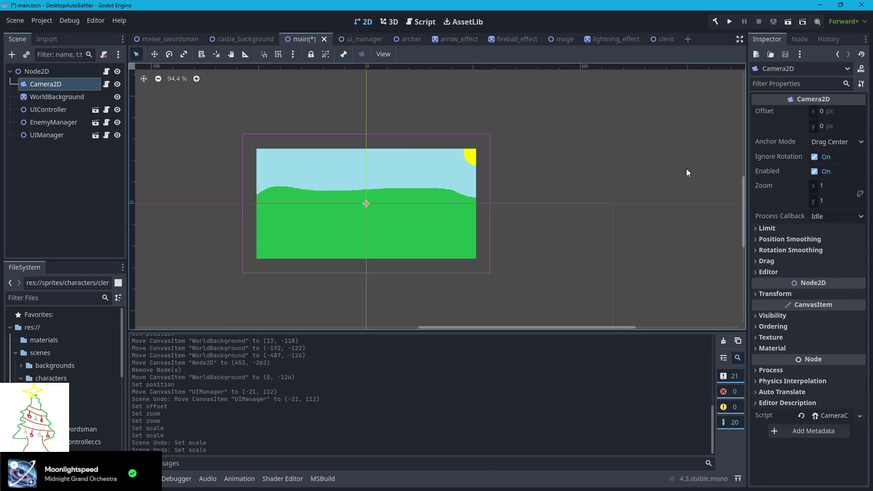
# Step: Browse Camera2D's inspector sections and toggle Draw Limits on
pyautogui.click(757, 295)
pyautogui.click(756, 294)
pyautogui.click(760, 229)
pyautogui.click(759, 229)
pyautogui.click(762, 239)
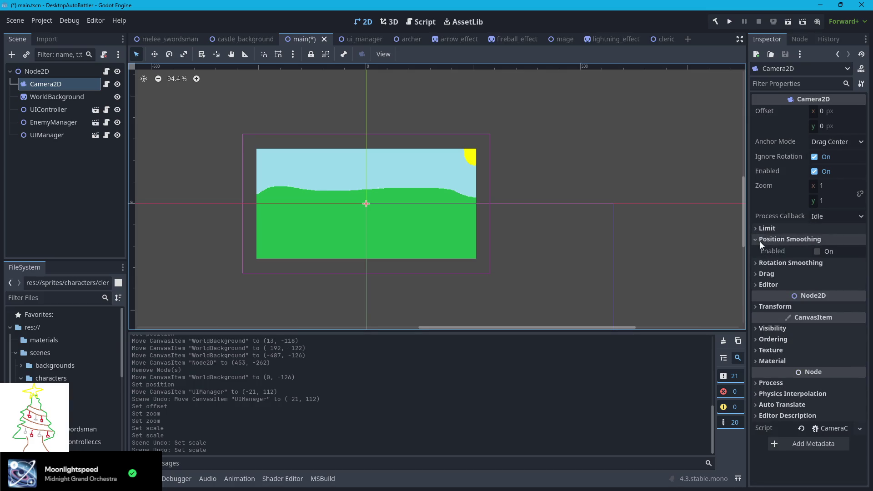
pyautogui.click(760, 240)
pyautogui.click(760, 250)
pyautogui.click(760, 250)
pyautogui.click(760, 262)
pyautogui.click(760, 263)
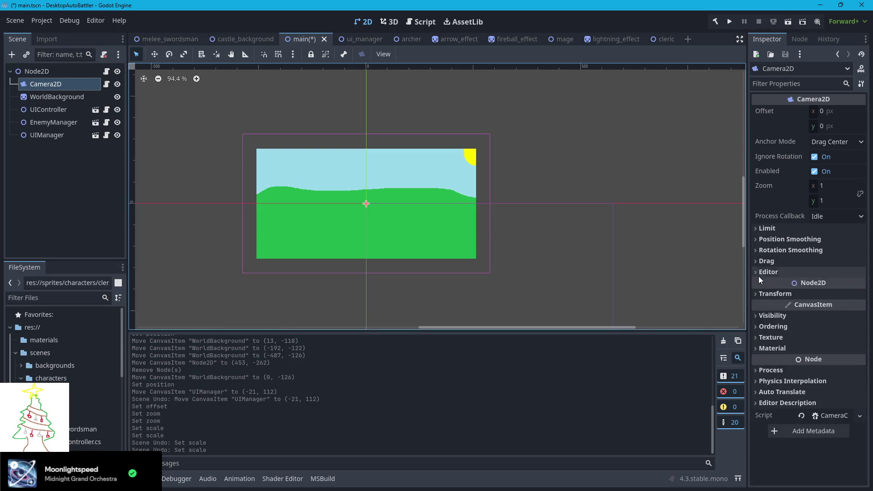
pyautogui.click(759, 273)
pyautogui.click(817, 299)
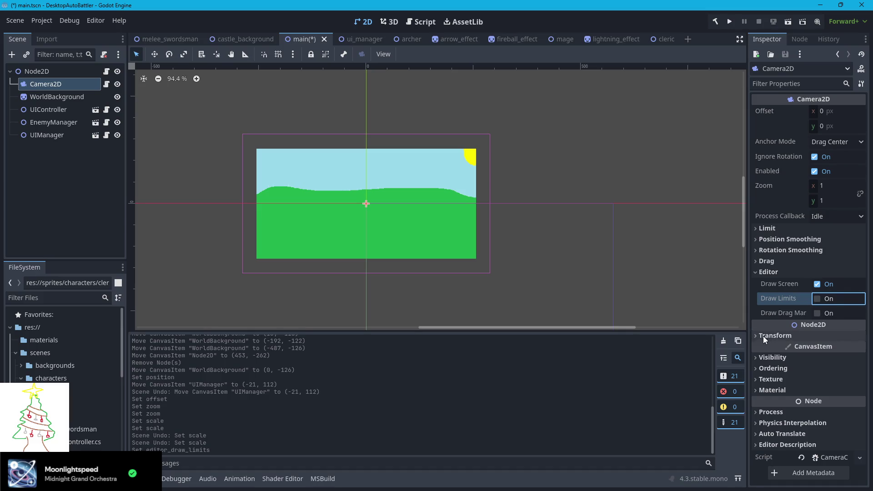
# Step: Tune the camera's horizontal zoom, settling on 1.12 after trying 1.1 and 1.15
pyautogui.click(823, 186)
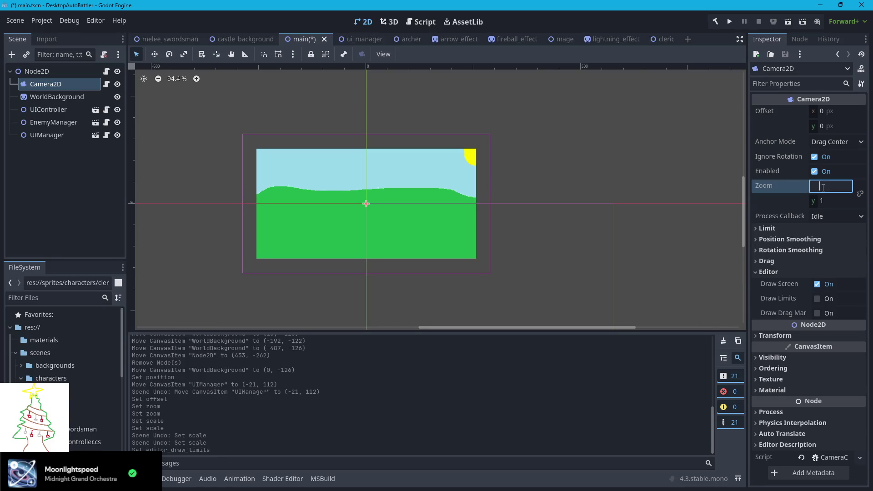
pyautogui.write('1.1')
pyautogui.press('Return')
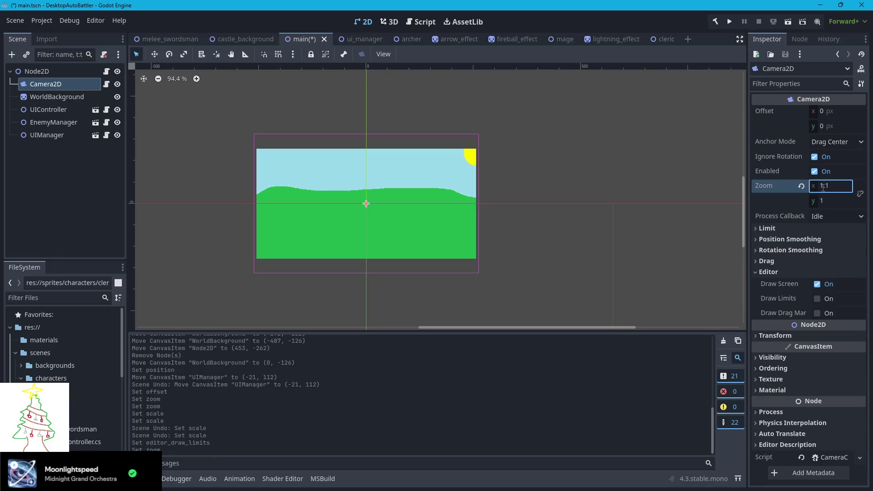
pyautogui.click(838, 185)
pyautogui.write('1')
pyautogui.write('5')
pyautogui.press('Return')
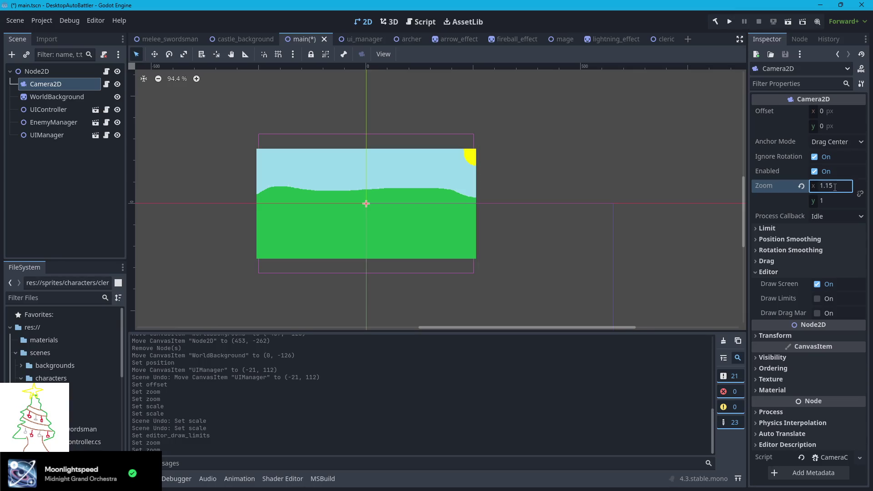
pyautogui.click(841, 186)
pyautogui.write('1.14')
pyautogui.press('Return')
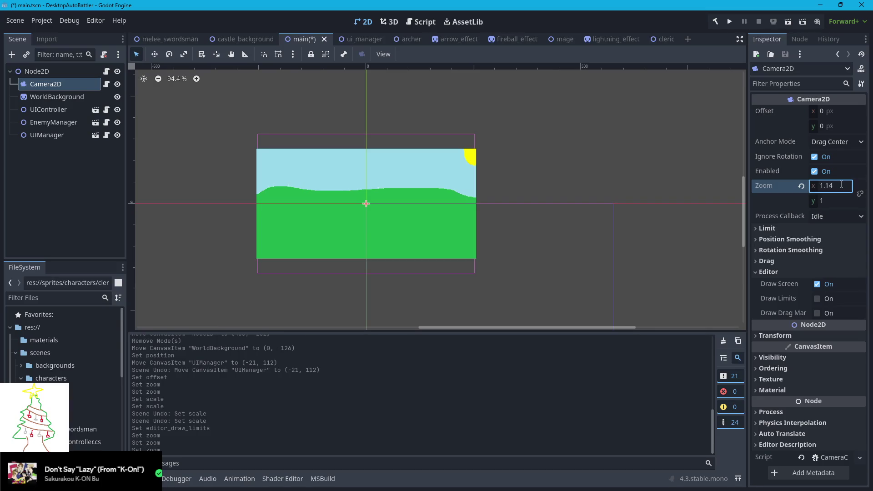
pyautogui.click(842, 186)
pyautogui.write('1.13')
pyautogui.press('Return')
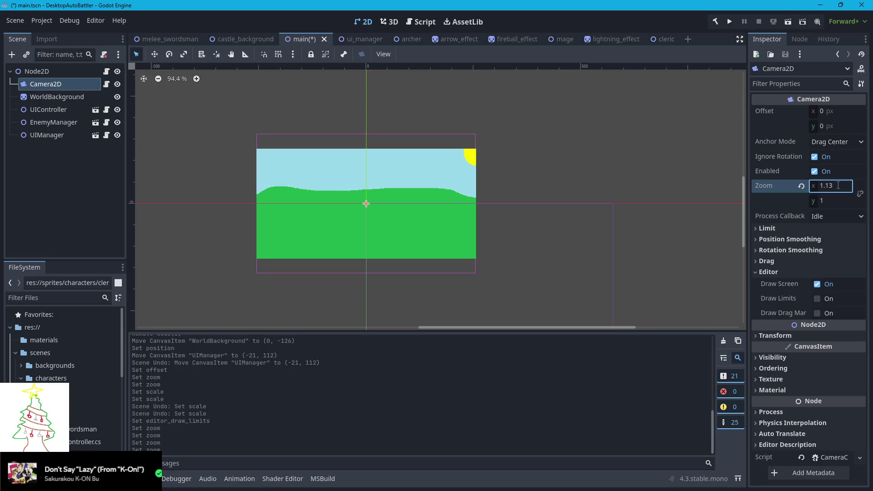
pyautogui.click(838, 186)
pyautogui.write('1.12')
pyautogui.press('Return')
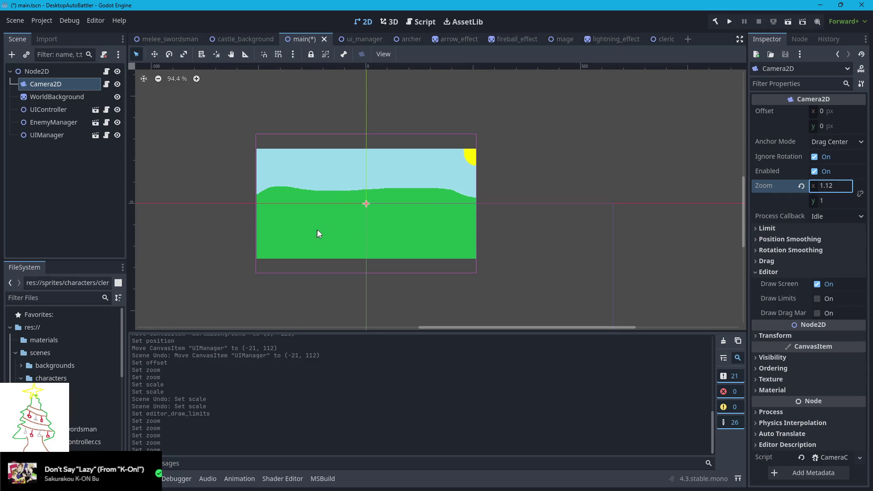
# Step: Stretch the WorldBackground sprite slightly wider on the left
pyautogui.click(332, 226)
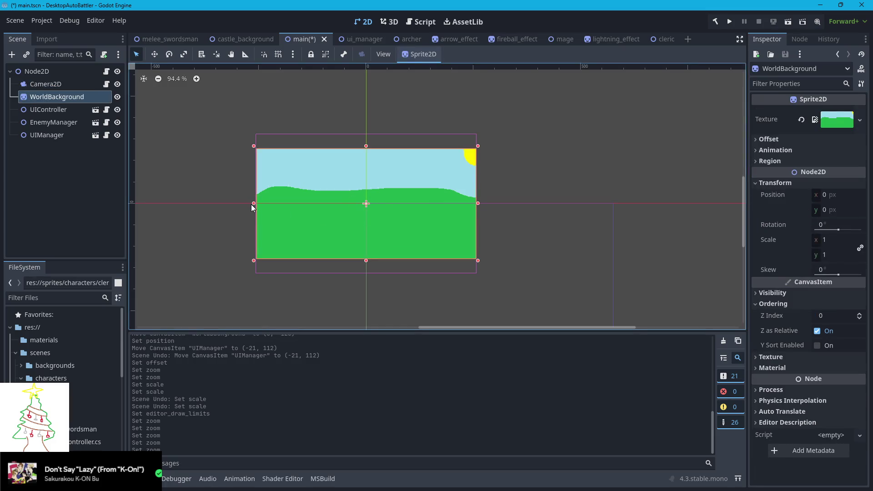
pyautogui.moveTo(253, 205); pyautogui.dragTo(251, 204)
pyautogui.click(384, 136)
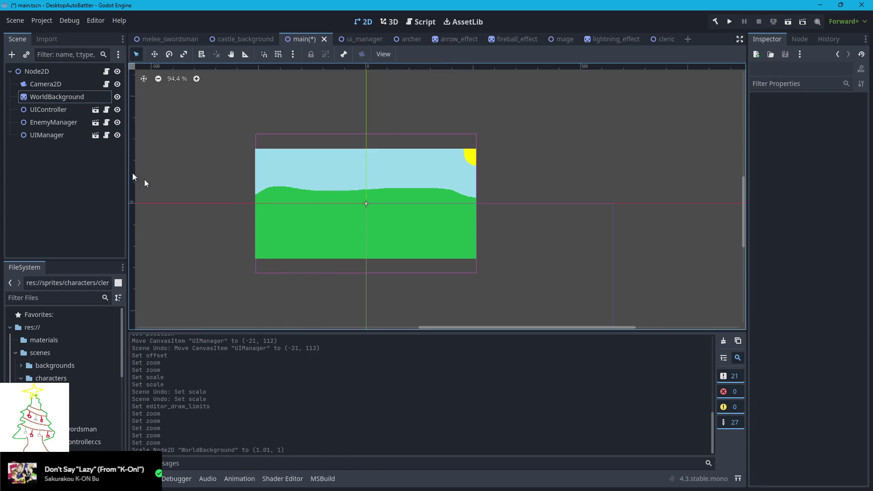
# Step: Set the camera's vertical zoom to 1.26 after trying several values, then run the game
pyautogui.click(46, 84)
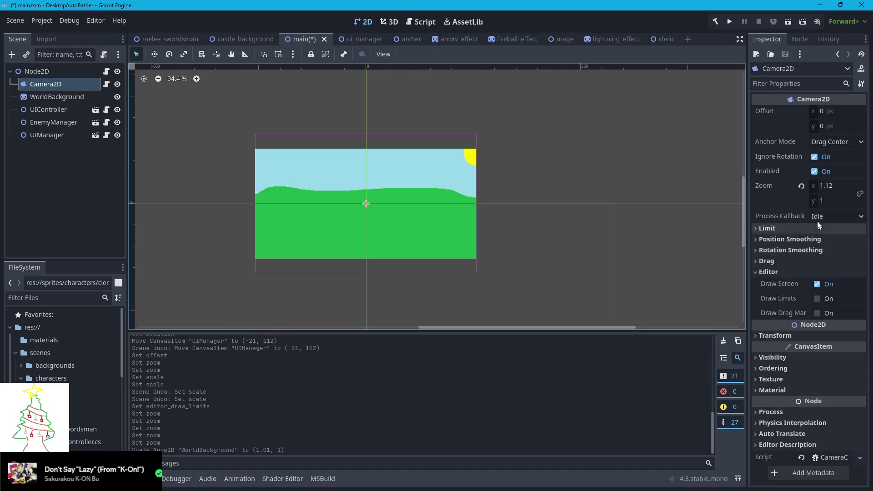
pyautogui.click(823, 202)
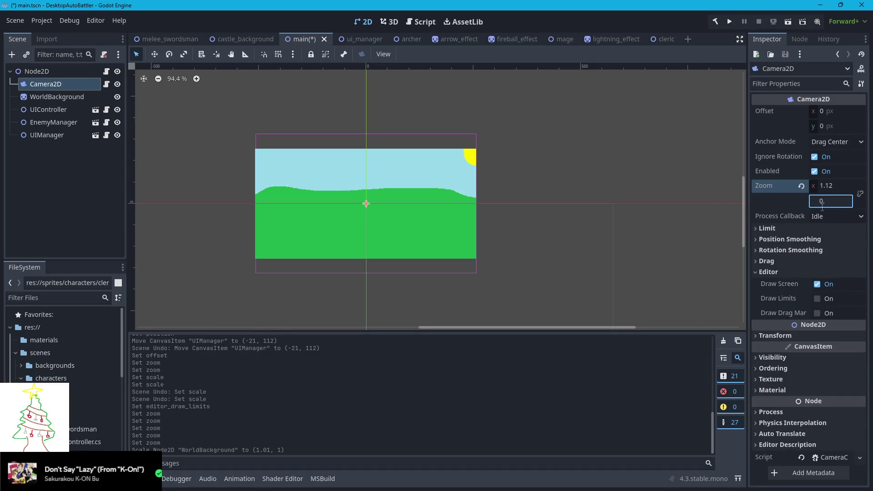
pyautogui.write('5')
pyautogui.press('Return')
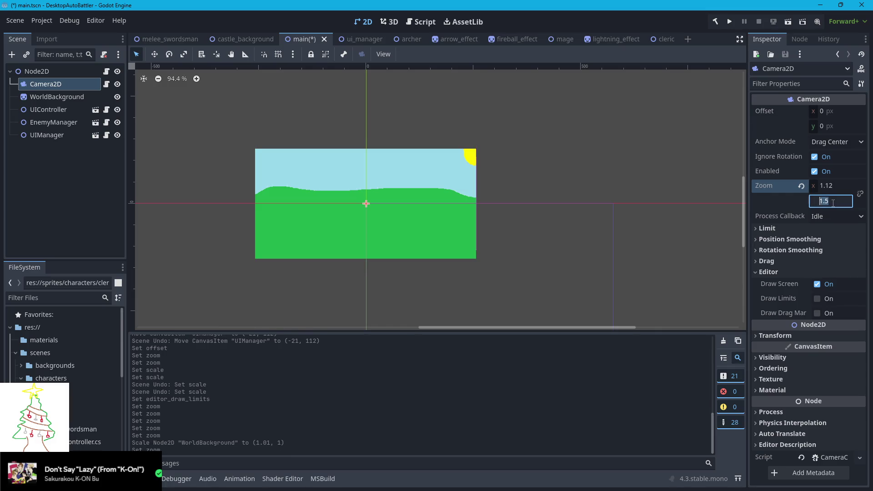
pyautogui.write('2')
pyautogui.press('Return')
pyautogui.click(835, 201)
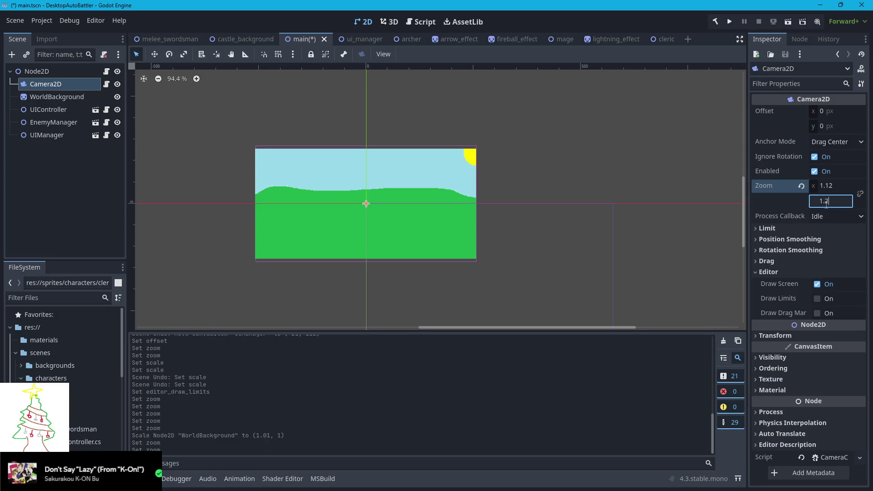
pyautogui.press('BackSpace')
pyautogui.write('3')
pyautogui.press('Return')
pyautogui.click(835, 201)
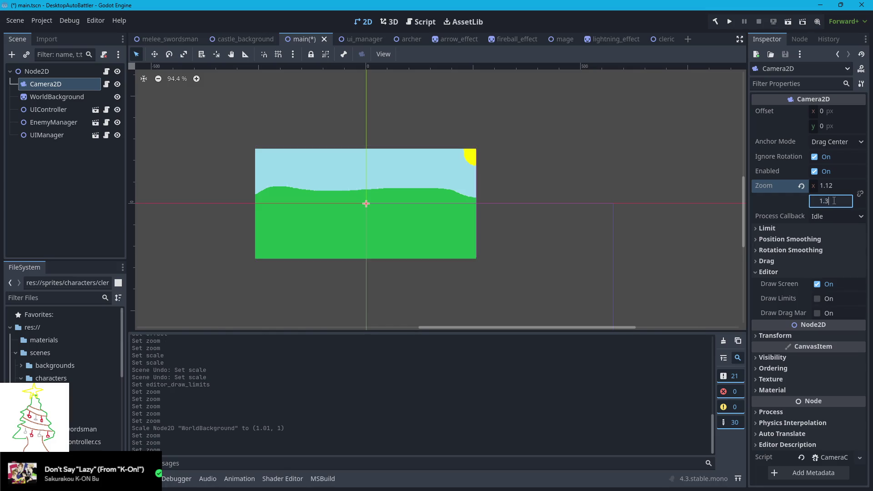
pyautogui.write('5')
pyautogui.press('Return')
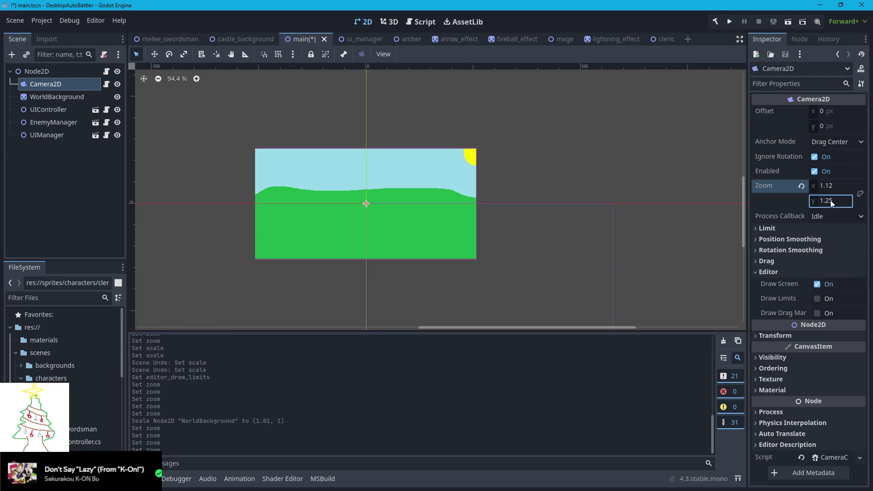
pyautogui.click(837, 201)
pyautogui.write('1.26')
pyautogui.press('Return')
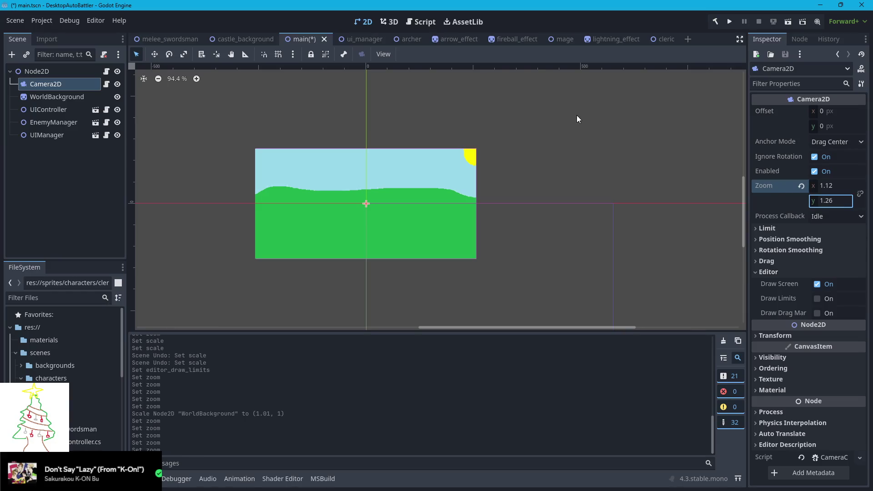
pyautogui.click(728, 22)
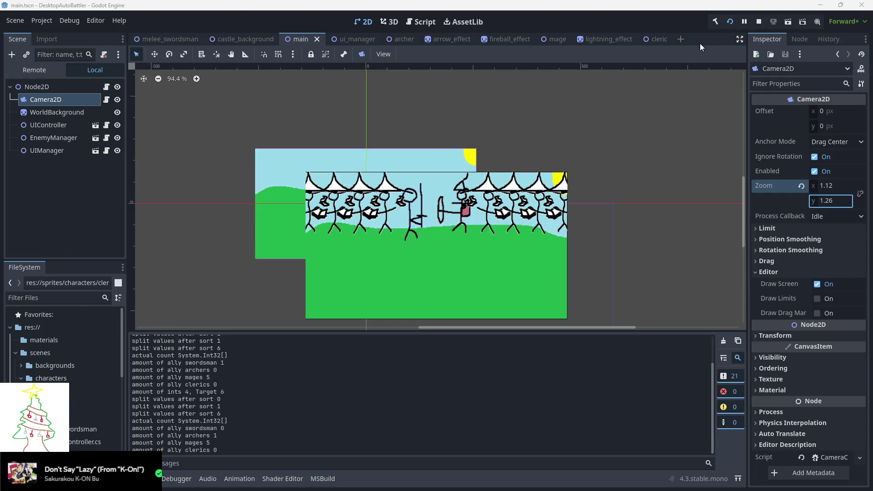
# Step: Stop the battle and revert the zoom and scale edits with Ctrl+Z
pyautogui.click(759, 24)
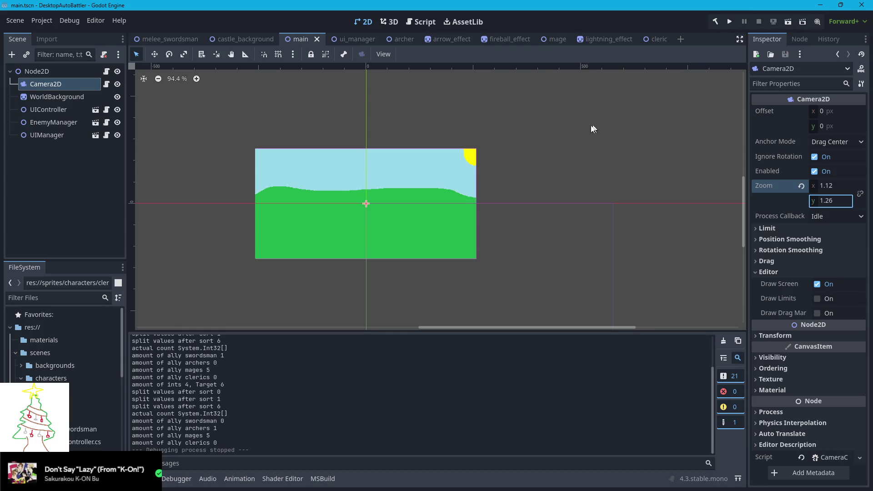
pyautogui.click(205, 136)
pyautogui.hotkey('ctrl', 'z')
pyautogui.hotkey('ctrl', 'z')
pyautogui.hotkey('ctrl', 'z')
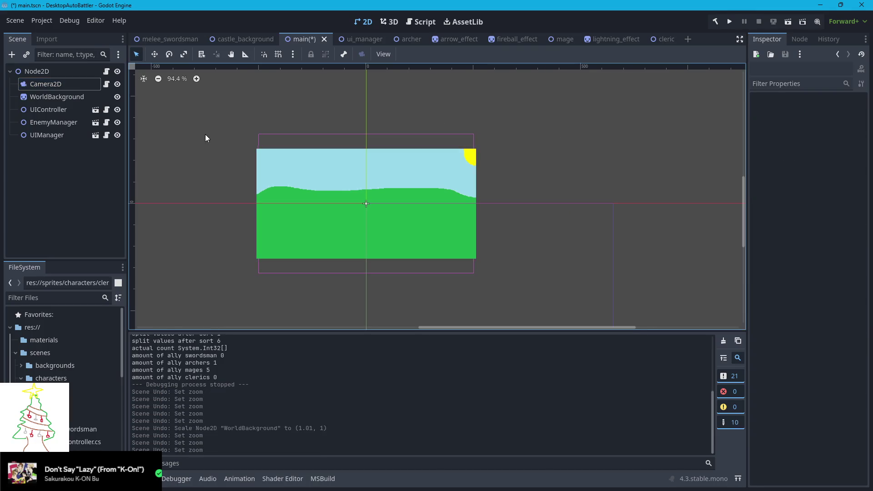
pyautogui.hotkey('ctrl', 'z')
pyautogui.hotkey('ctrl', 'z')
pyautogui.hotkey('ctrl', 'z')
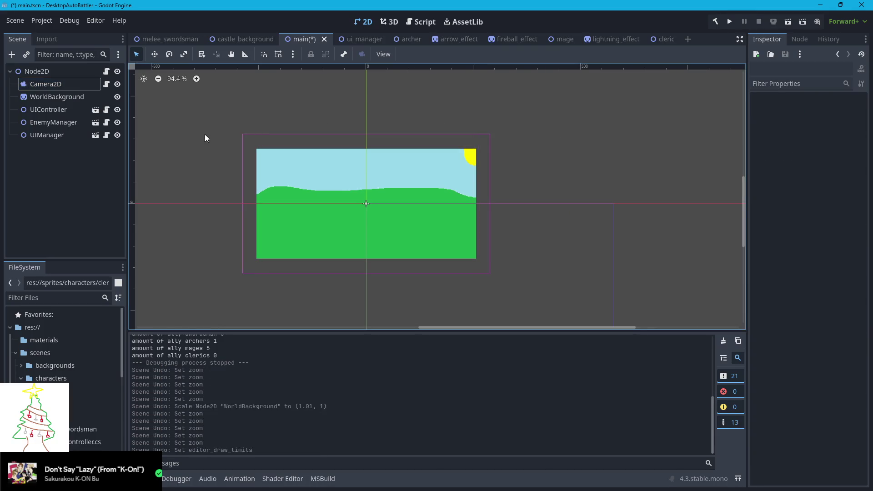
# Step: Undo until the castle reappears, pan the view, then briefly run and stop the battle
pyautogui.hotkey('ctrl', 'z')
pyautogui.hotkey('ctrl', 'z')
pyautogui.hotkey('ctrl', 'z')
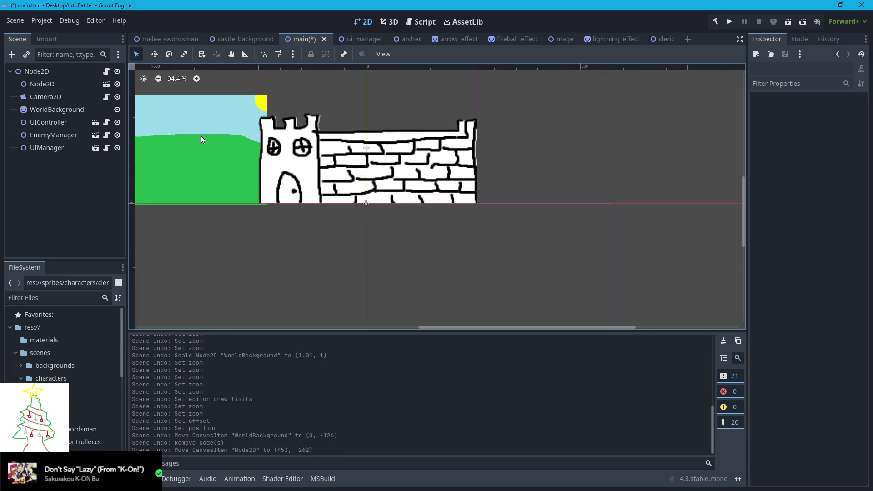
pyautogui.hotkey('ctrl', 'z')
pyautogui.hotkey('ctrl', 'z')
pyautogui.hotkey('ctrl', 'z')
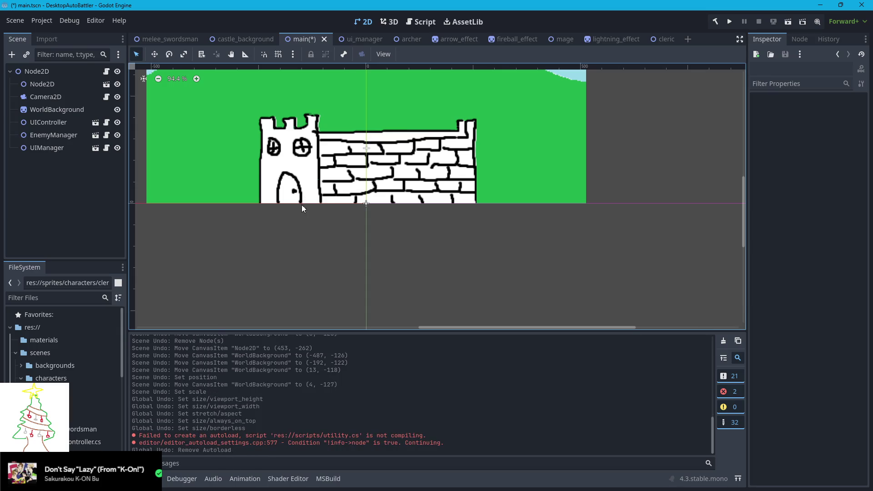
pyautogui.moveTo(212, 194); pyautogui.dragTo(233, 300)
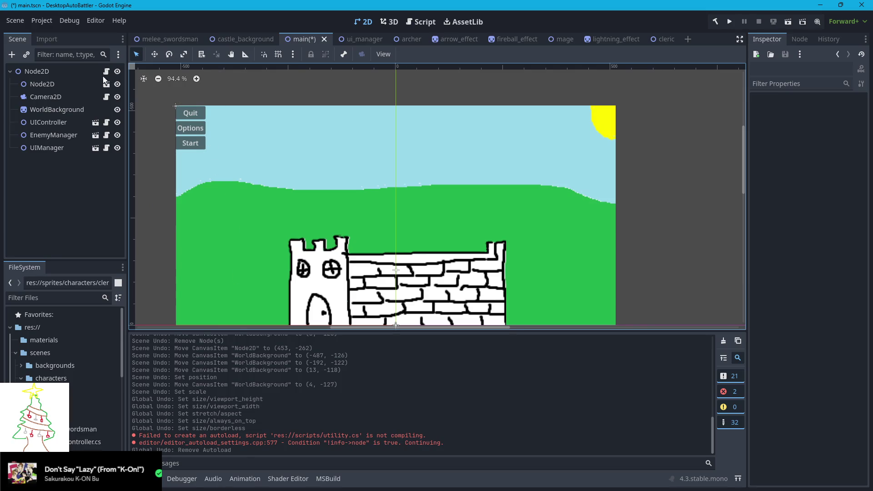
pyautogui.click(729, 22)
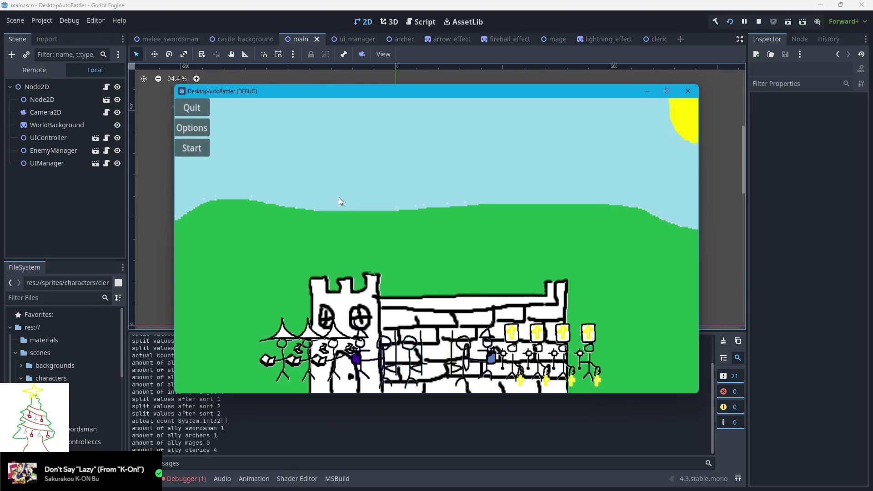
pyautogui.click(688, 91)
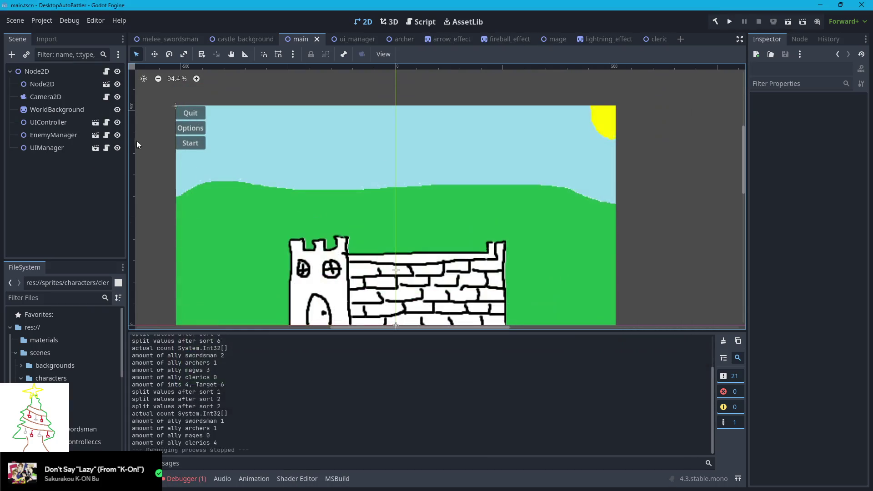
# Step: Delete the castle Node2D from the main scene
pyautogui.click(59, 84)
pyautogui.press('Delete')
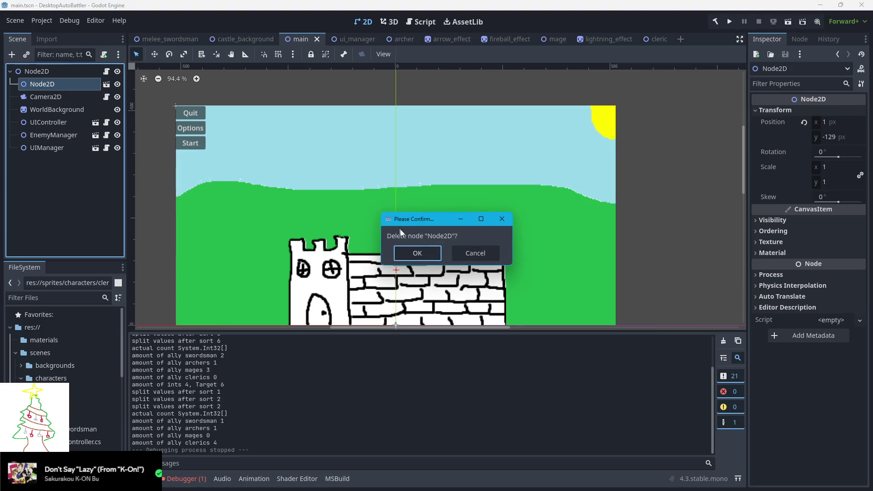
pyautogui.click(427, 251)
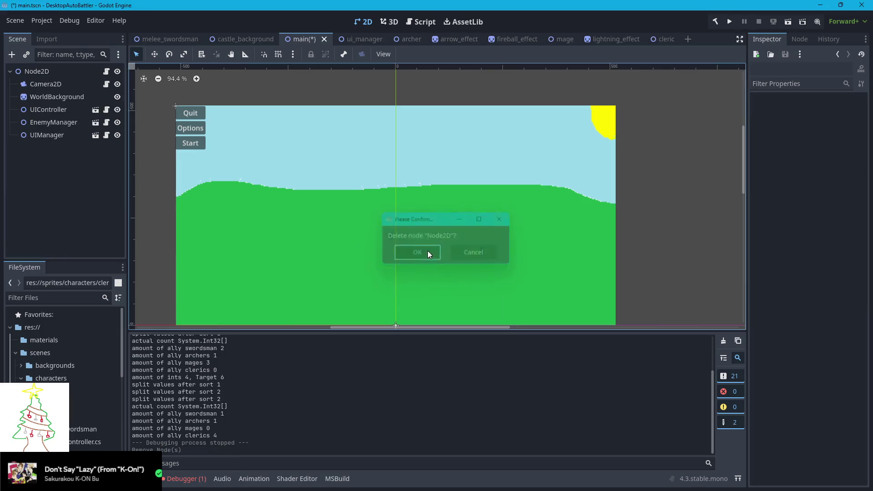
# Step: Run the game, shrink its window, and bring the editor up to view the autoload error
pyautogui.click(728, 21)
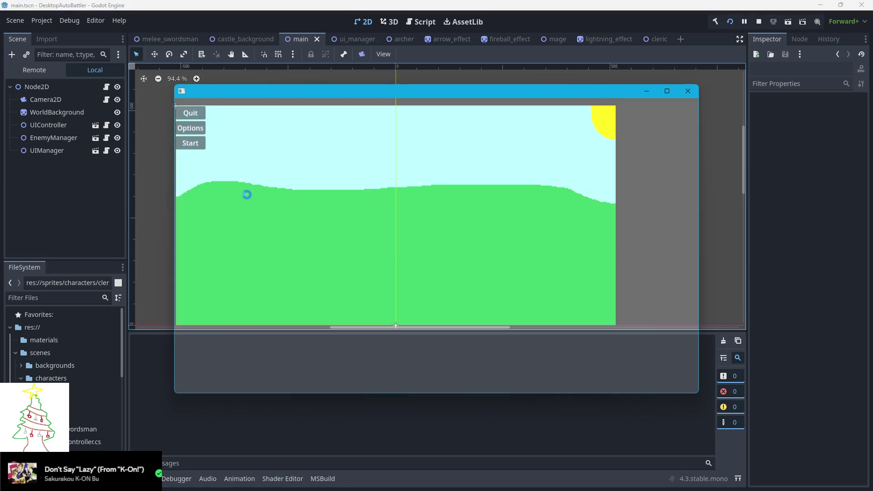
pyautogui.moveTo(177, 86)
pyautogui.mouseDown()
pyautogui.moveTo(431, 213)
pyautogui.moveTo(526, 289)
pyautogui.moveTo(539, 282)
pyautogui.moveTo(331, 240)
pyautogui.mouseUp()
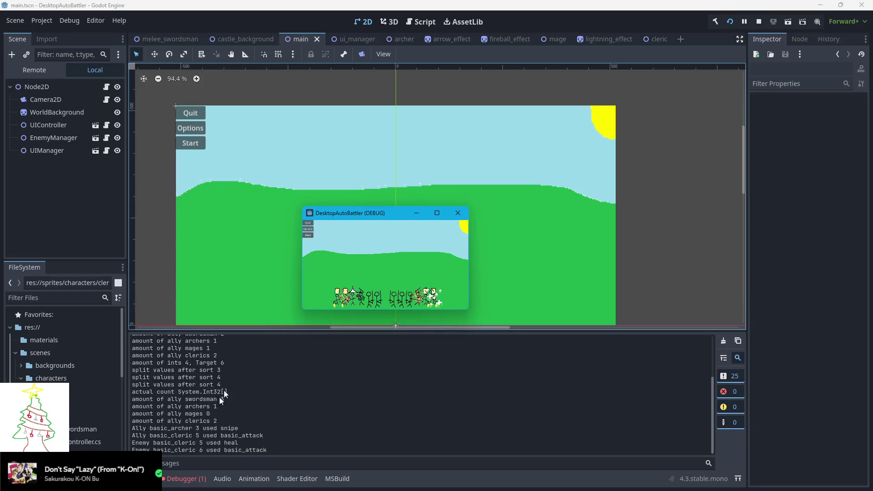
pyautogui.click(187, 478)
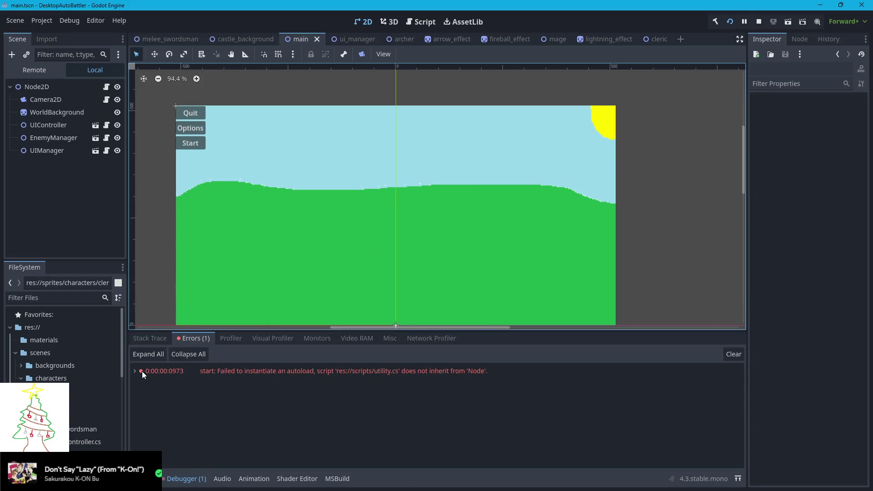
# Step: Turn on Display > Window > Always on Top in Project Settings
pyautogui.click(144, 478)
pyautogui.click(42, 20)
pyautogui.click(68, 33)
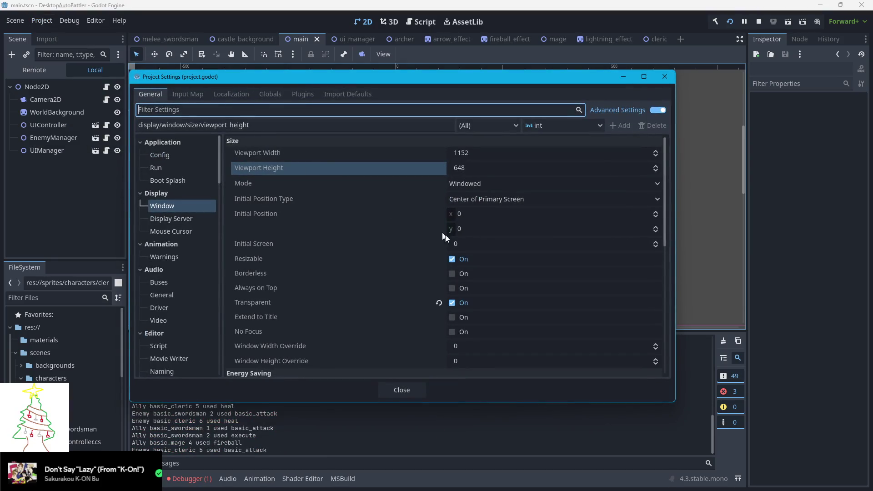
pyautogui.click(452, 288)
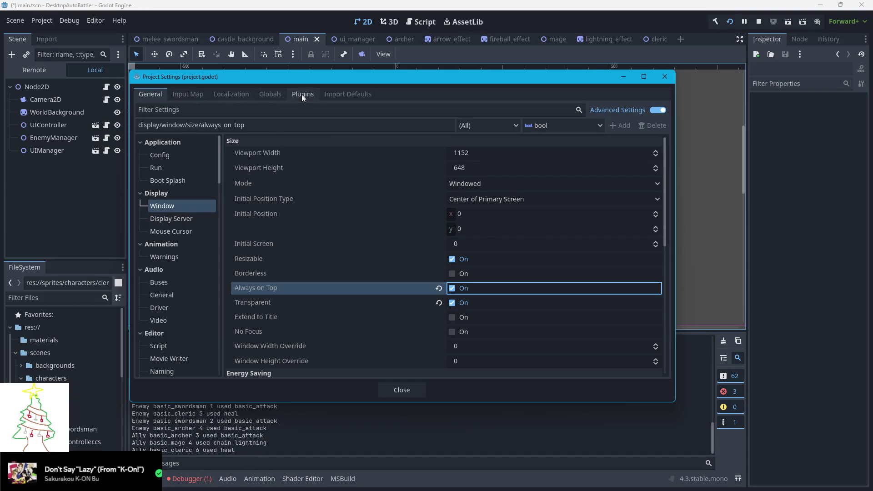
# Step: Remove the utility autoload from Globals, then stop and relaunch the game
pyautogui.click(272, 95)
pyautogui.click(654, 154)
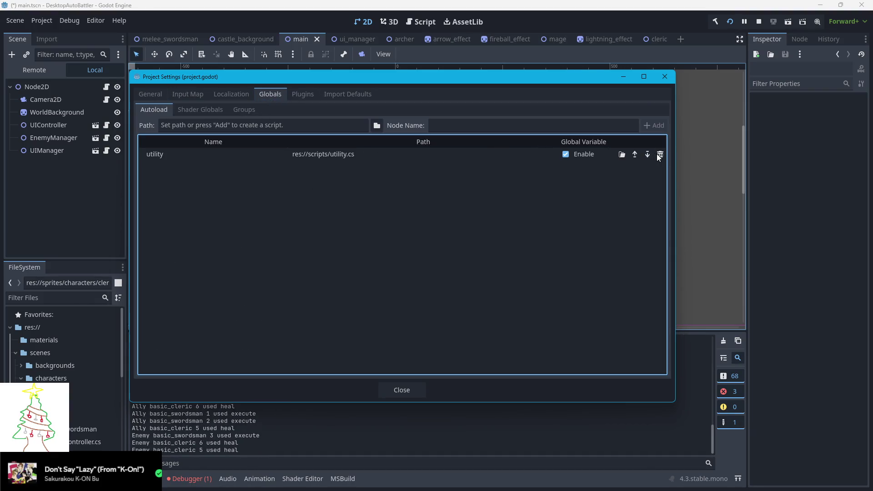
pyautogui.click(659, 154)
pyautogui.click(664, 76)
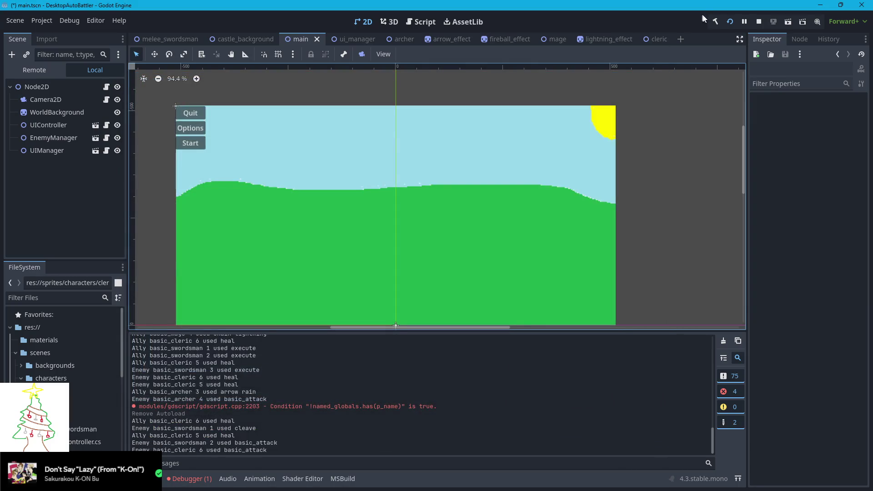
pyautogui.click(757, 21)
pyautogui.click(729, 22)
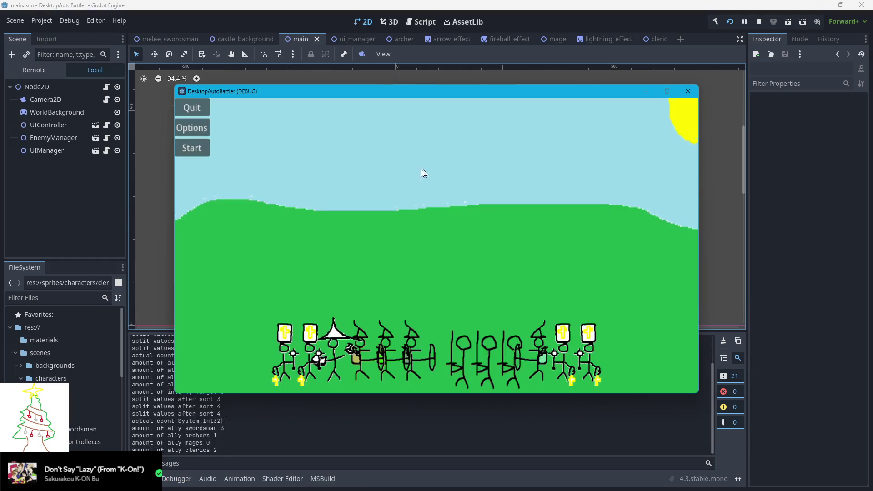
# Step: Shrink the game window and move it left to watch the battle, then return to VS Code
pyautogui.moveTo(174, 86)
pyautogui.mouseDown()
pyautogui.moveTo(353, 200)
pyautogui.moveTo(408, 224)
pyautogui.mouseUp()
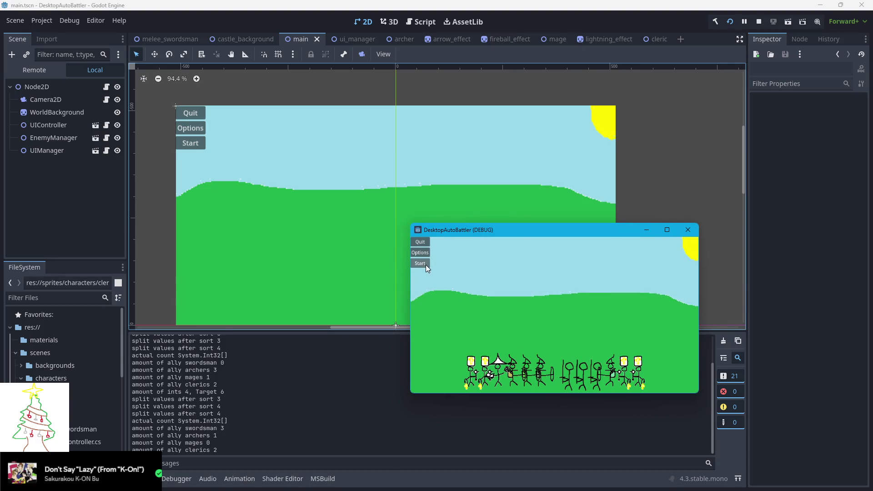
pyautogui.moveTo(521, 227)
pyautogui.mouseDown()
pyautogui.moveTo(381, 211)
pyautogui.moveTo(366, 174)
pyautogui.mouseUp()
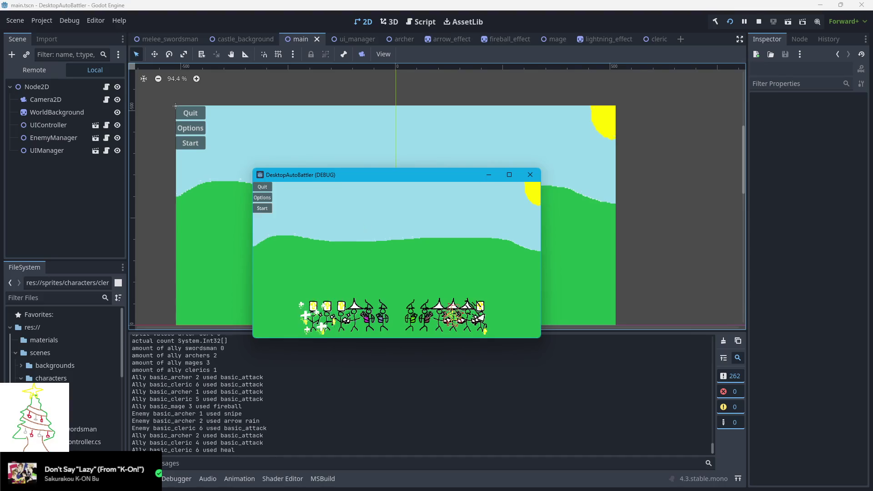
pyautogui.hotkey('alt', 'Tab')
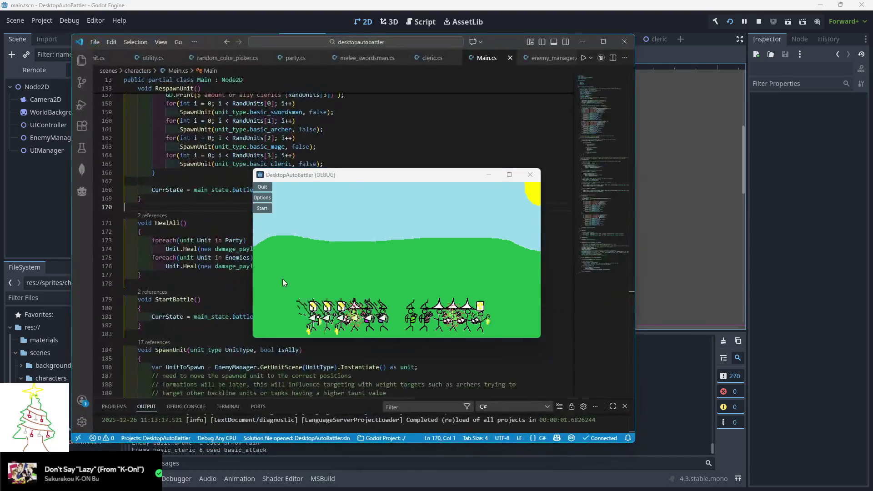
# Step: Navigate to the GenerateRandomIntsSummedToTarget definition in utility.cs
pyautogui.moveTo(249, 43); pyautogui.dragTo(206, 61)
pyautogui.scroll(9, 141, 200)
pyautogui.scroll(-20, 141, 200)
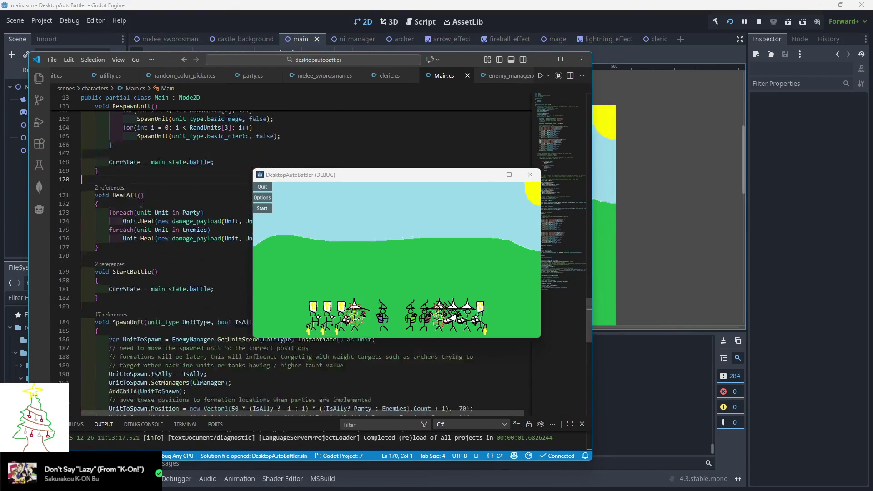
pyautogui.scroll(17, 159, 203)
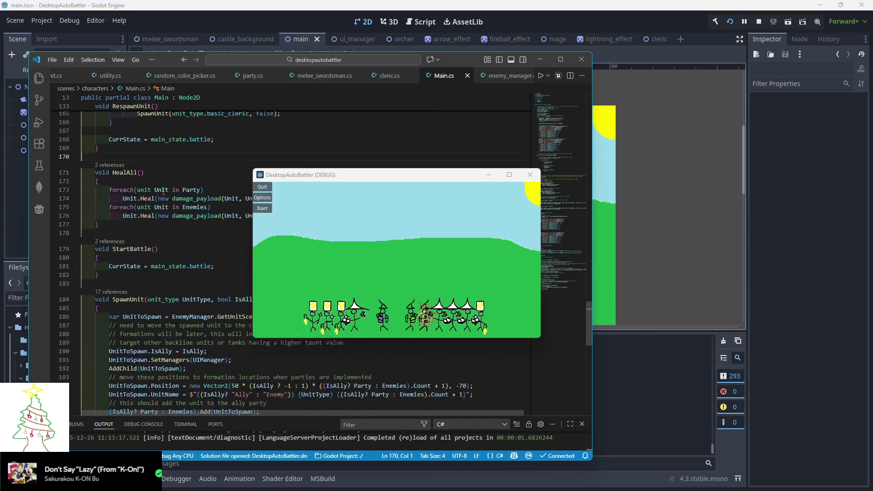
pyautogui.scroll(8, 177, 202)
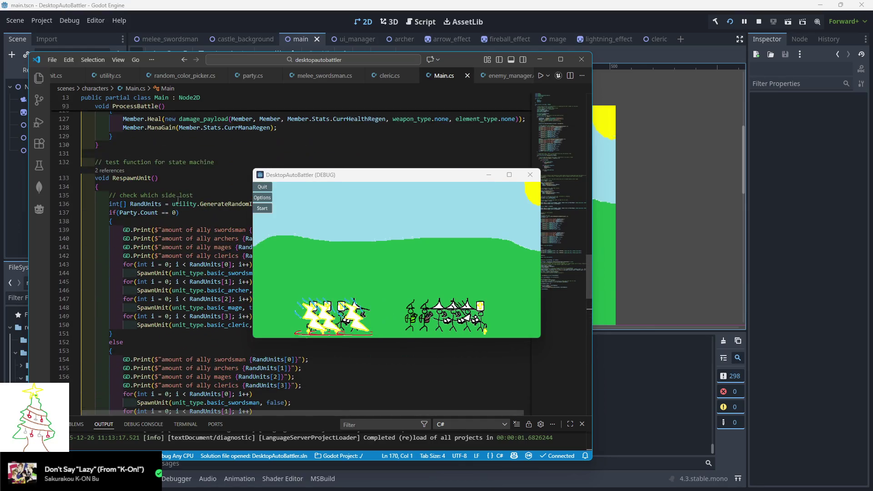
pyautogui.keyDown('ctrl'); pyautogui.click(204, 206); pyautogui.keyUp('ctrl')
# Step: Comment out the actual-count and amount-of-ints prints and the foreach over Splits
pyautogui.click(109, 365)
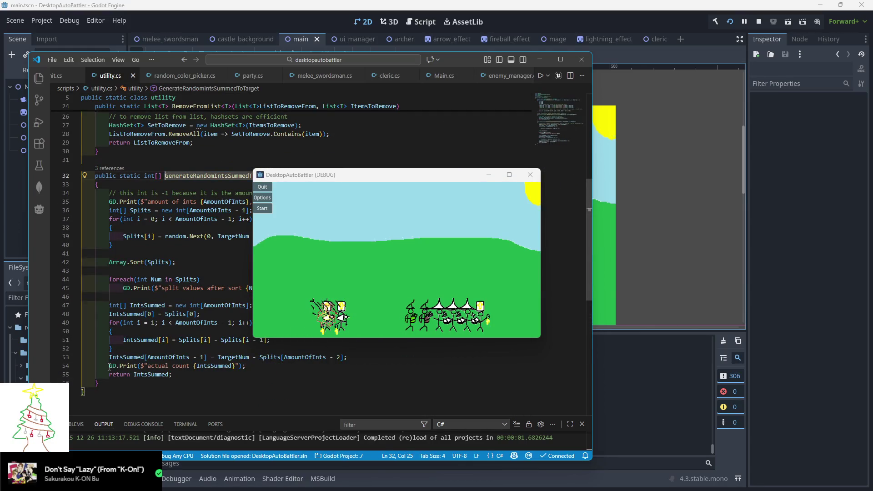
pyautogui.write('//')
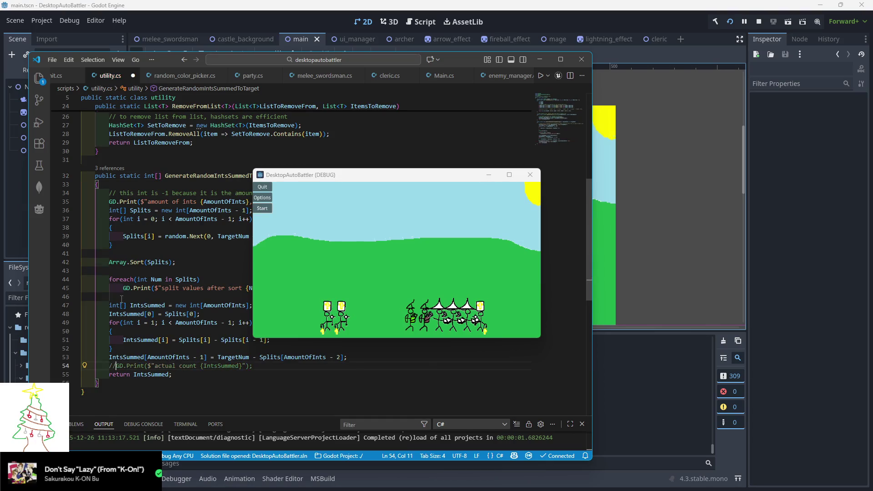
pyautogui.write('//')
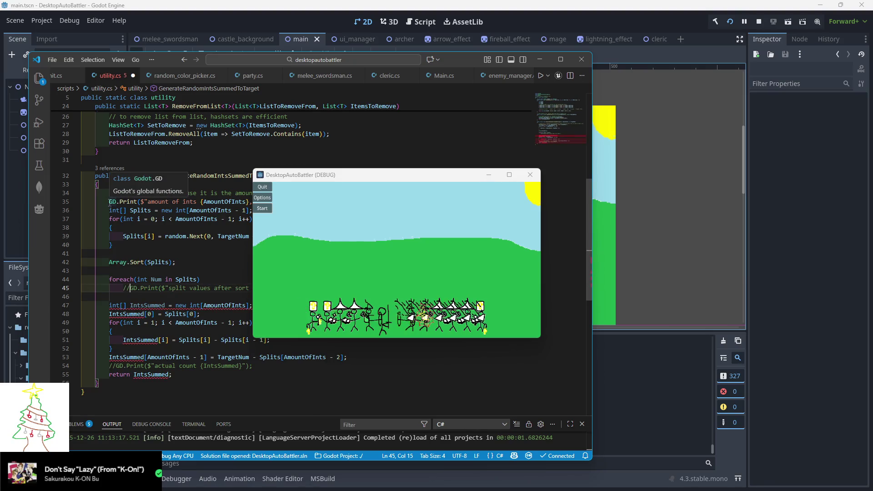
pyautogui.click(109, 201)
pyautogui.write('//')
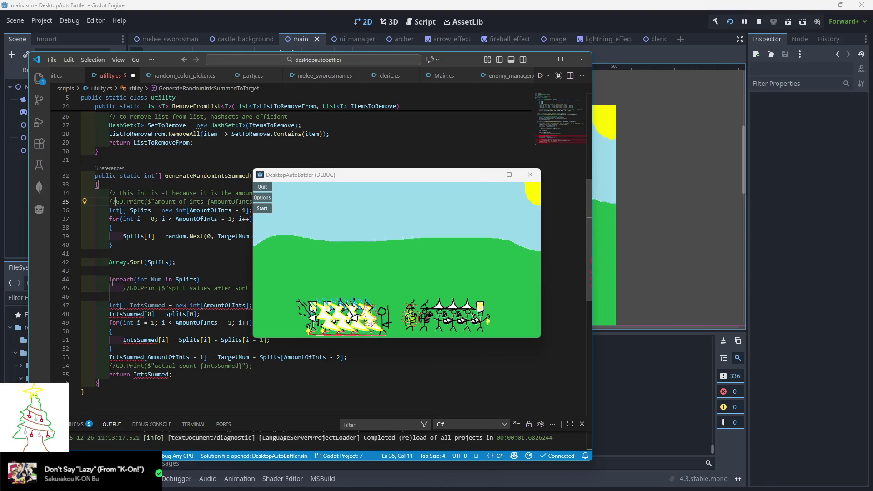
pyautogui.click(110, 279)
pyautogui.write('//')
# Step: Delete the split-values printing loop and the leftover blank lines
pyautogui.moveTo(109, 281); pyautogui.dragTo(312, 281)
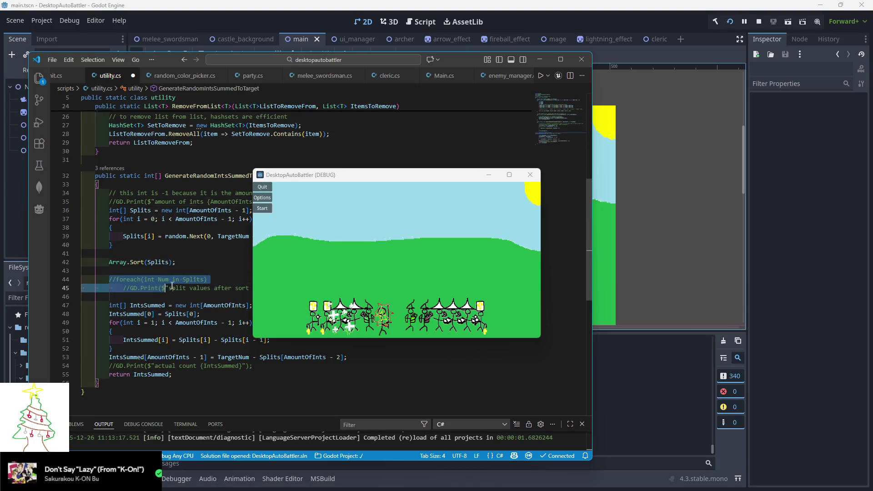
pyautogui.hotkey('shift', 'Down')
pyautogui.press('BackSpace')
pyautogui.hotkey('shift', 'Down')
pyautogui.hotkey('shift', 'Down')
pyautogui.press('BackSpace')
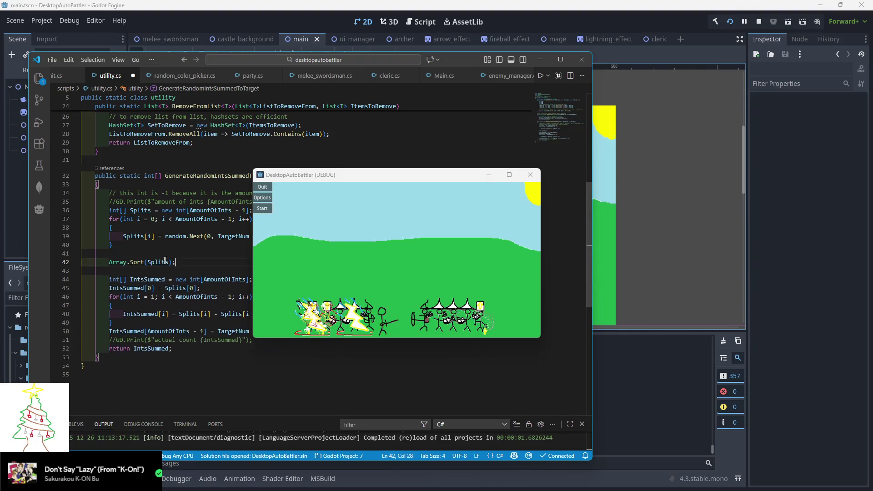
pyautogui.click(144, 250)
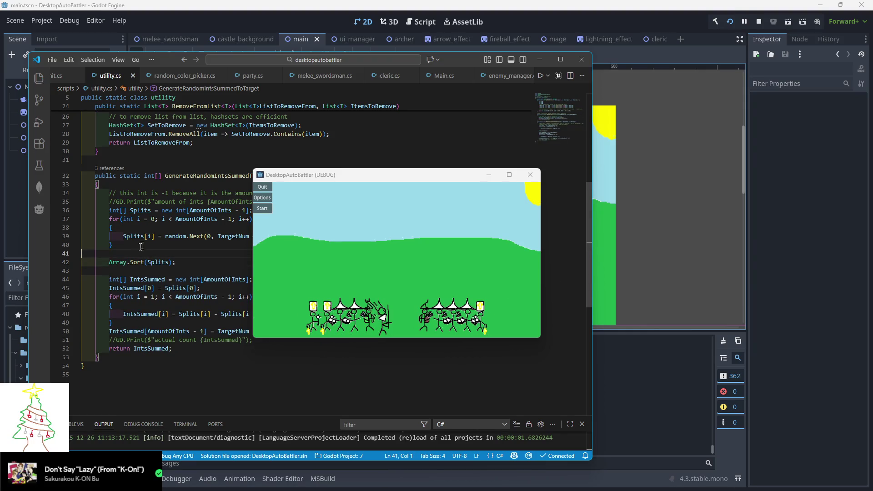
pyautogui.click(539, 61)
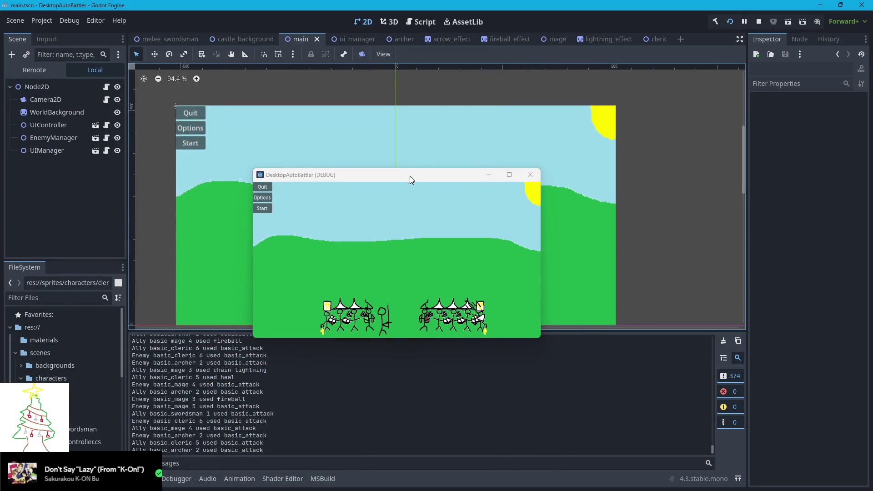
# Step: Rerun the battle with the quieter code, stop it, and open the cleric scene
pyautogui.click(759, 22)
pyautogui.click(729, 22)
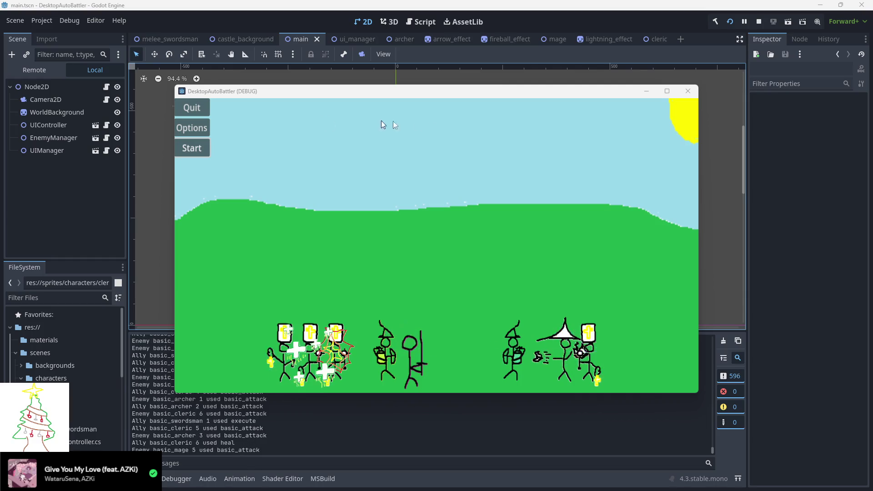
pyautogui.click(688, 91)
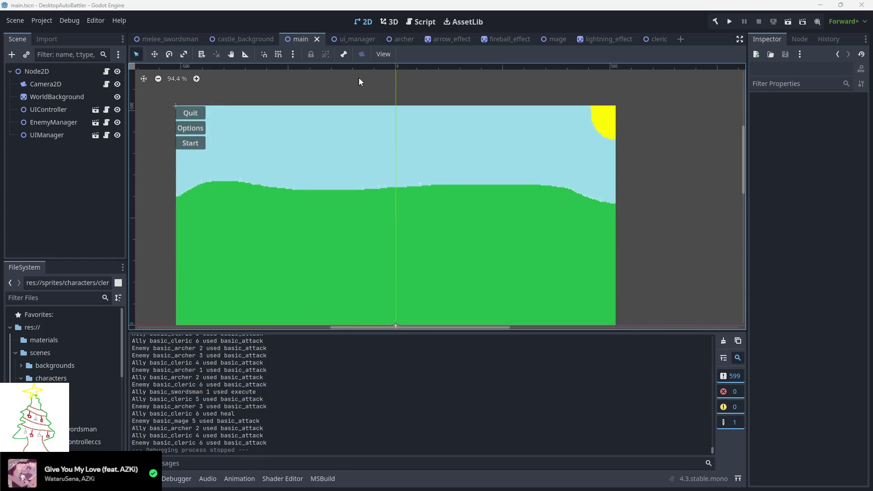
pyautogui.click(648, 39)
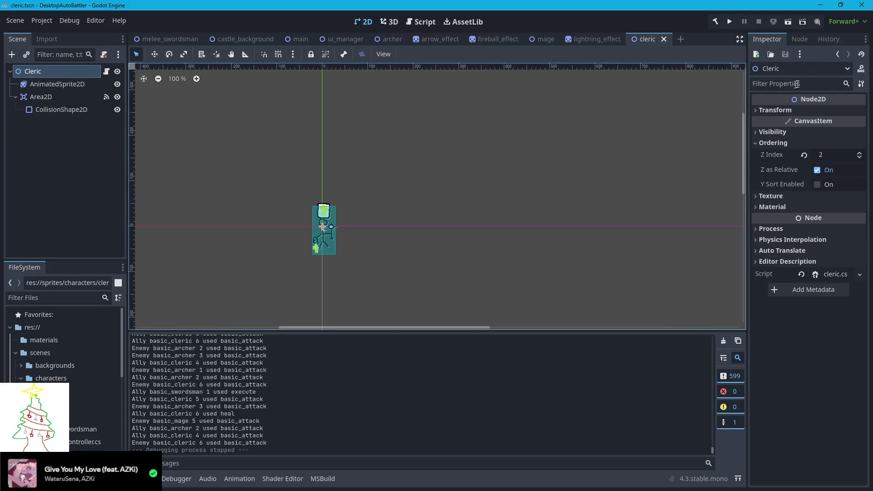
# Step: Add the cleric attack image as a new frame of its attack animation
pyautogui.click(46, 82)
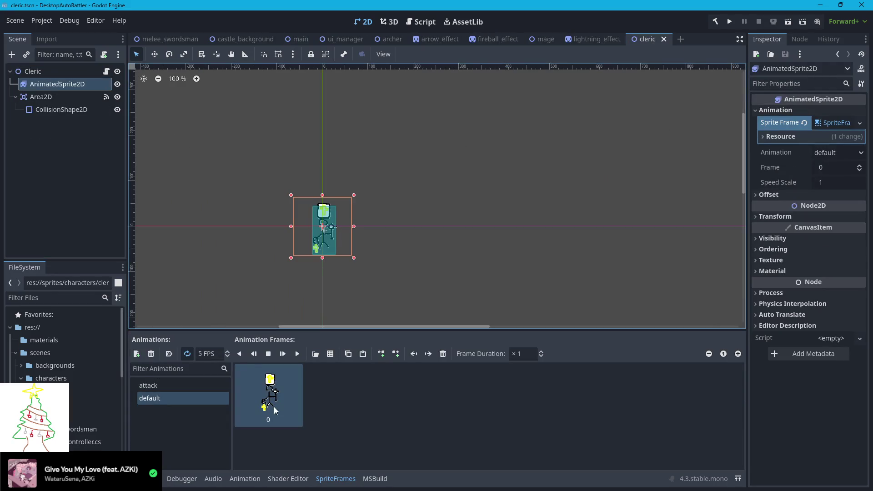
pyautogui.click(148, 385)
pyautogui.scroll(-5, 64, 345)
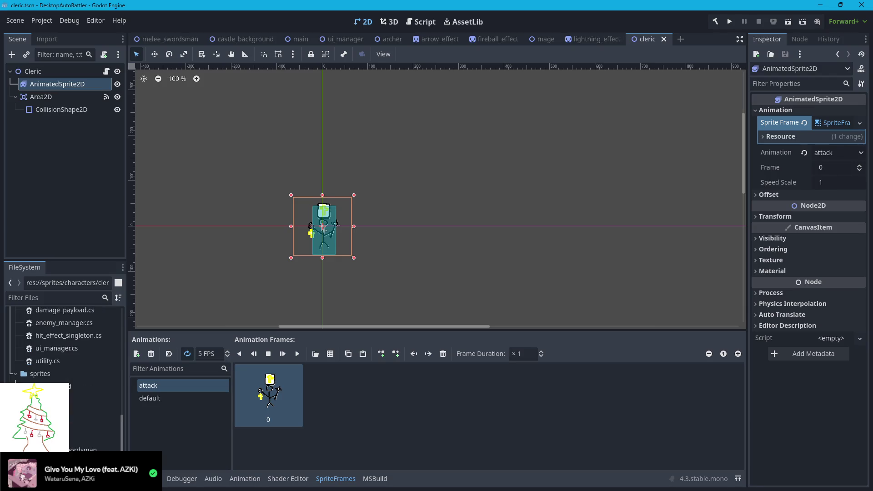
pyautogui.click(93, 437)
pyautogui.moveTo(72, 448)
pyautogui.mouseDown()
pyautogui.moveTo(293, 438)
pyautogui.moveTo(336, 391)
pyautogui.mouseUp()
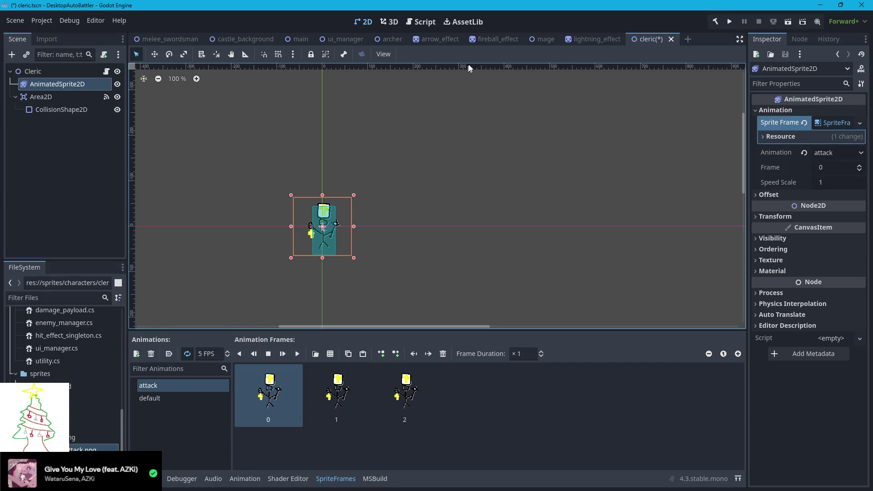
# Step: Add the mage attack image twice as frames 1 and 2 of its attack animation
pyautogui.click(545, 40)
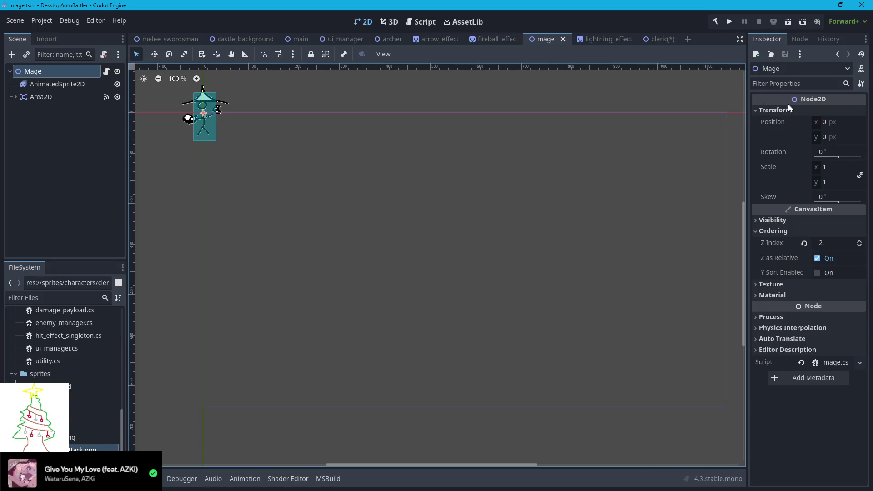
pyautogui.click(55, 84)
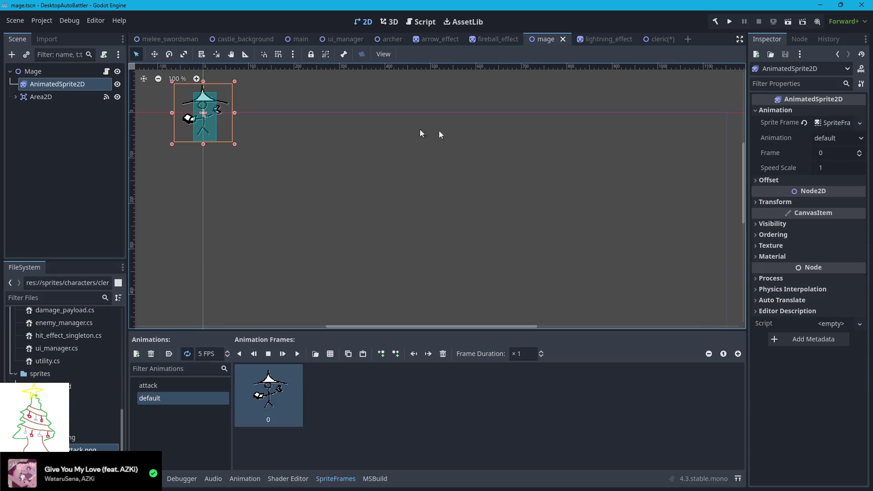
pyautogui.click(156, 386)
pyautogui.scroll(-1, 70, 438)
pyautogui.scroll(-2, 73, 437)
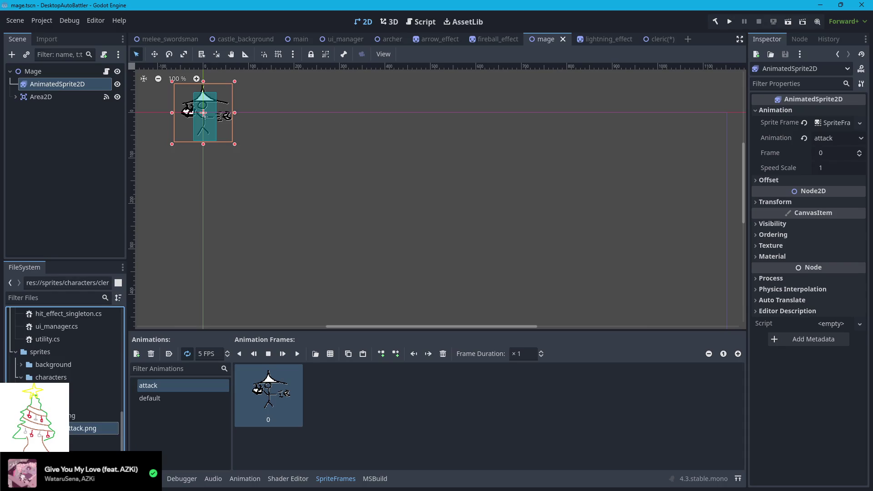
pyautogui.moveTo(73, 445); pyautogui.dragTo(370, 432)
pyautogui.moveTo(441, 412); pyautogui.dragTo(441, 413)
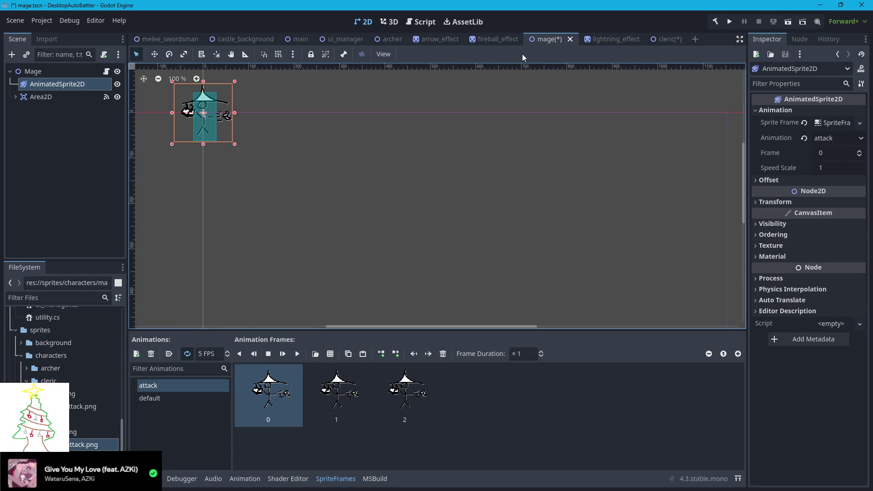
# Step: Save the cleric and mage scenes
pyautogui.click(664, 41)
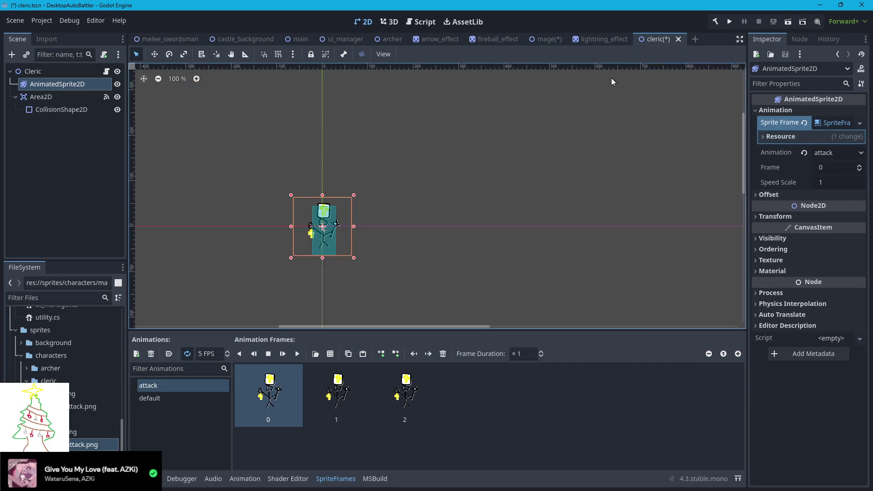
pyautogui.hotkey('ctrl', 's')
pyautogui.click(544, 40)
pyautogui.hotkey('ctrl', 's')
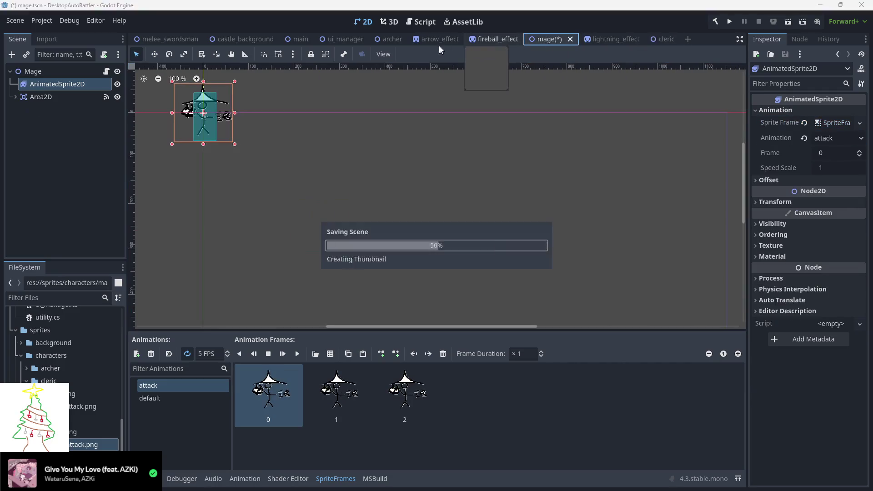
# Step: Add the swordsman attack image as an attack frame, save, and run the game
pyautogui.click(182, 40)
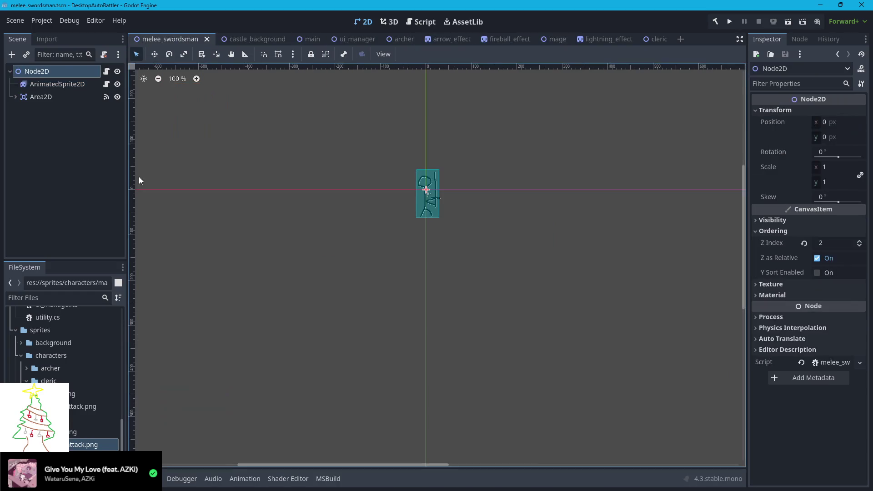
pyautogui.click(36, 86)
pyautogui.click(148, 385)
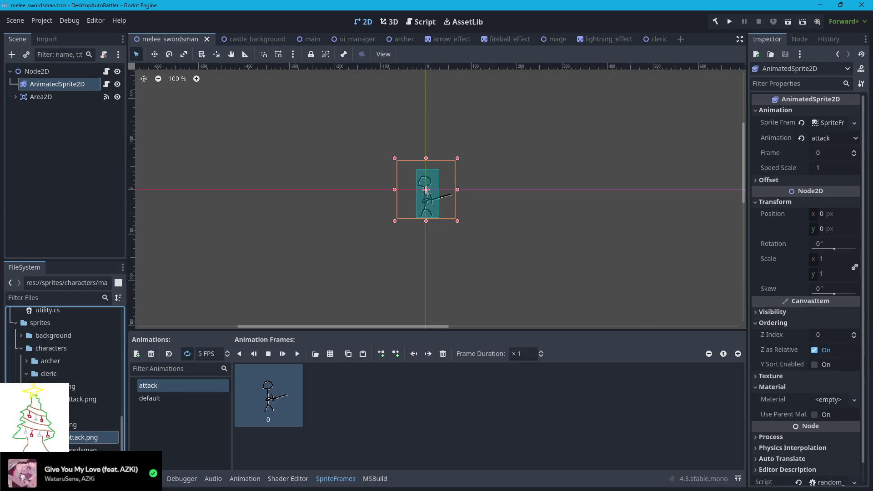
pyautogui.scroll(-2, 80, 441)
pyautogui.moveTo(80, 449); pyautogui.dragTo(388, 416)
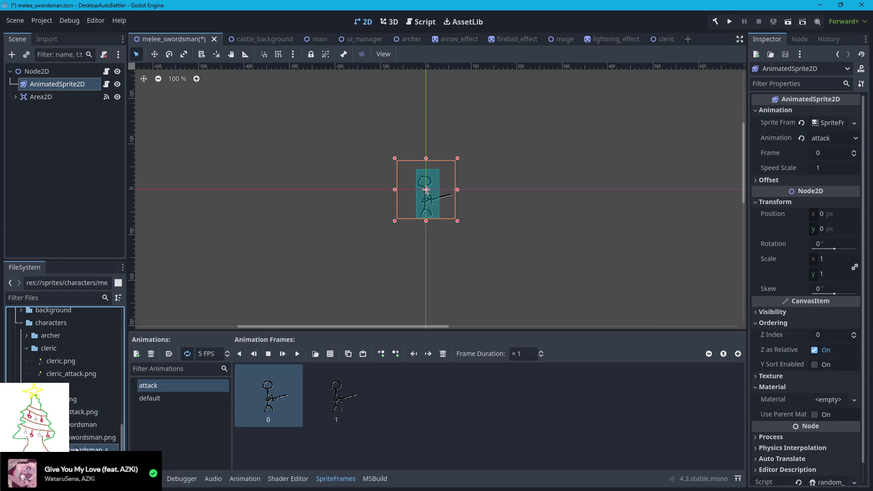
pyautogui.hotkey('ctrl', 's')
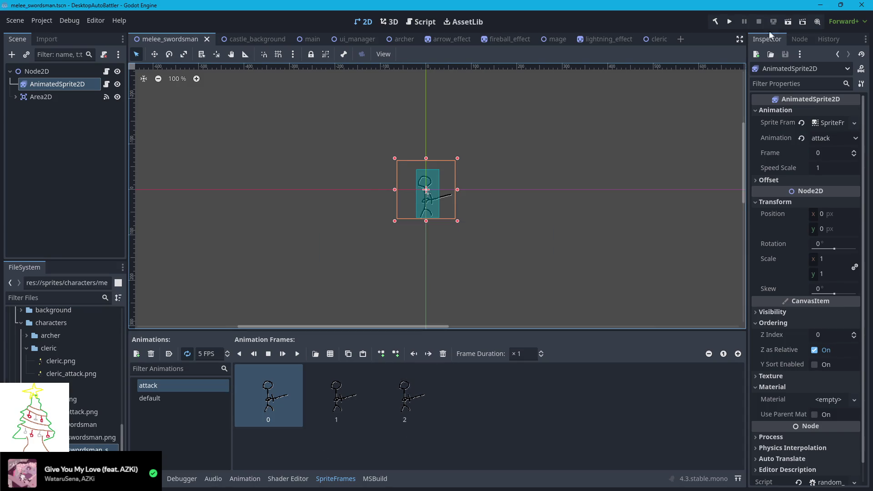
pyautogui.click(728, 21)
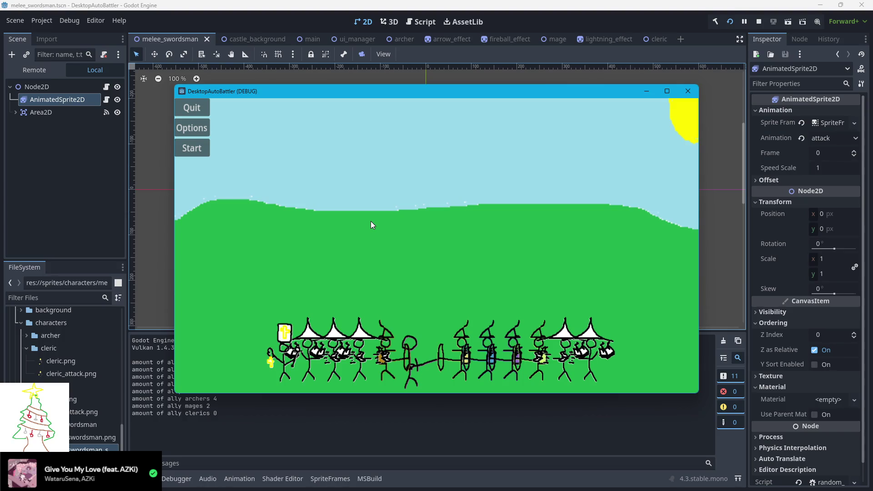
# Step: Focus the editor and stop the debug battle run
pyautogui.click(160, 21)
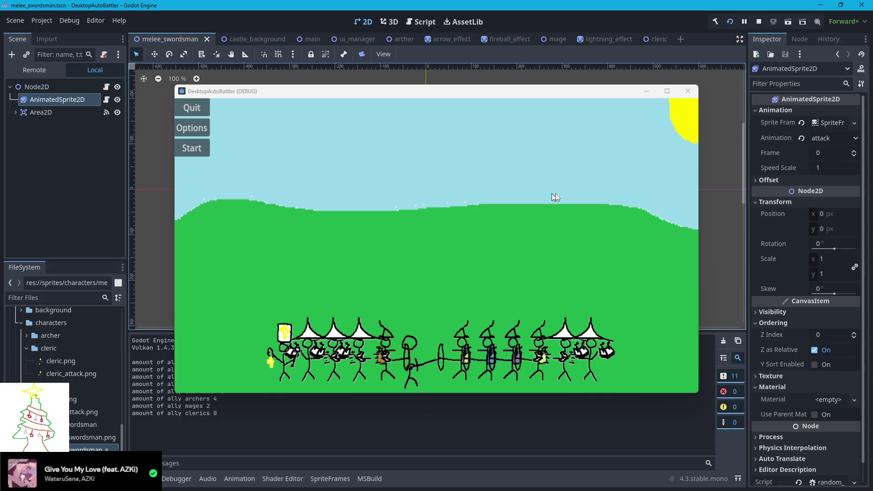
pyautogui.click(687, 91)
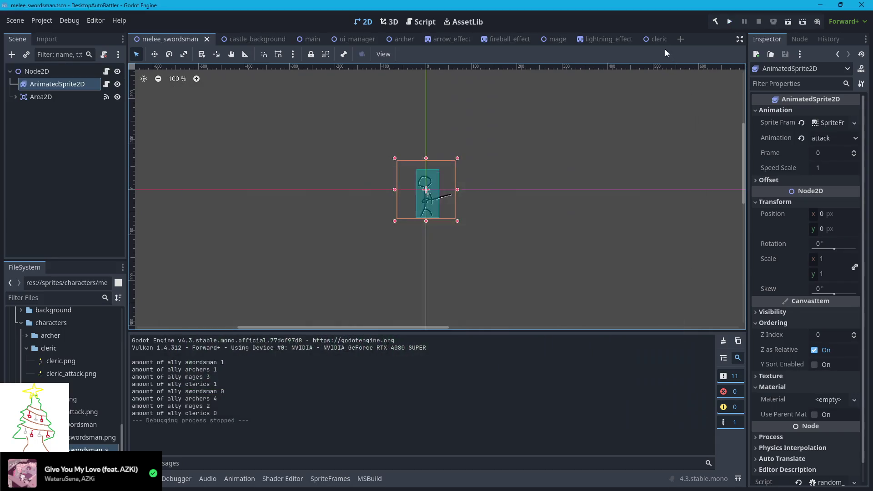
# Step: Set the cleric and mage sprites back to the default animation and save the mage scene
pyautogui.click(656, 39)
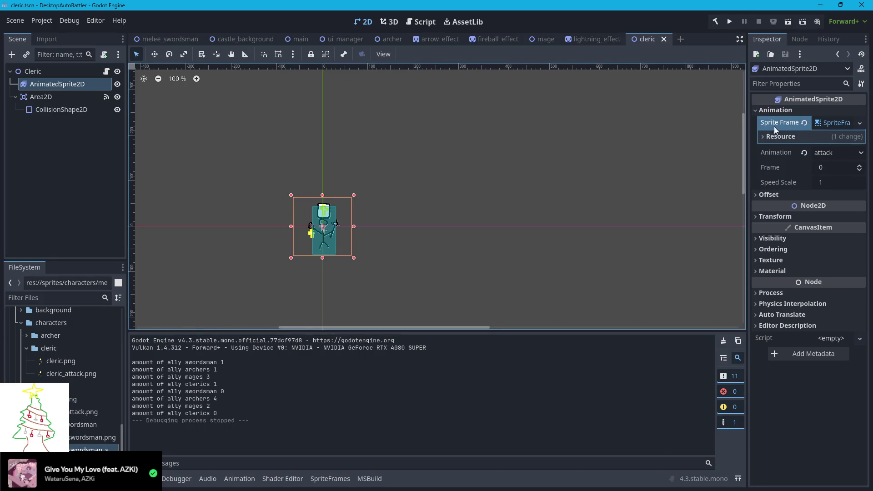
pyautogui.click(850, 154)
pyautogui.click(820, 178)
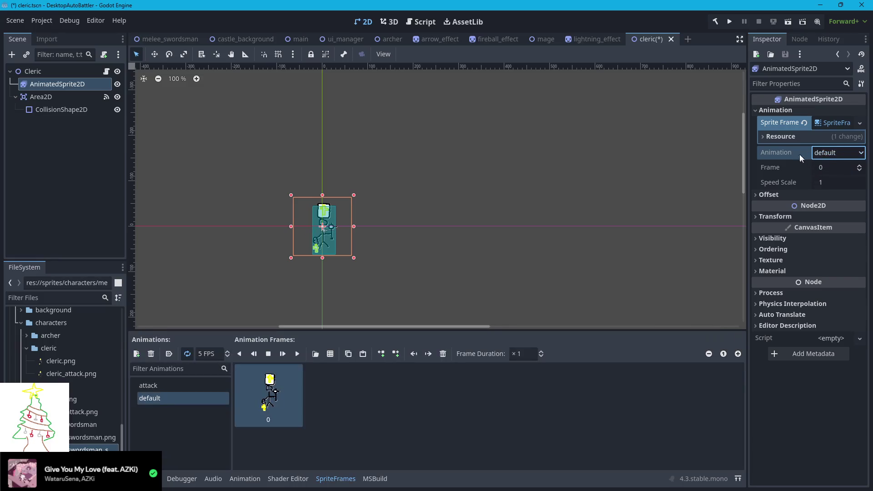
pyautogui.click(544, 39)
pyautogui.click(850, 139)
pyautogui.click(821, 140)
pyautogui.click(804, 136)
pyautogui.hotkey('ctrl', 's')
pyautogui.click(163, 388)
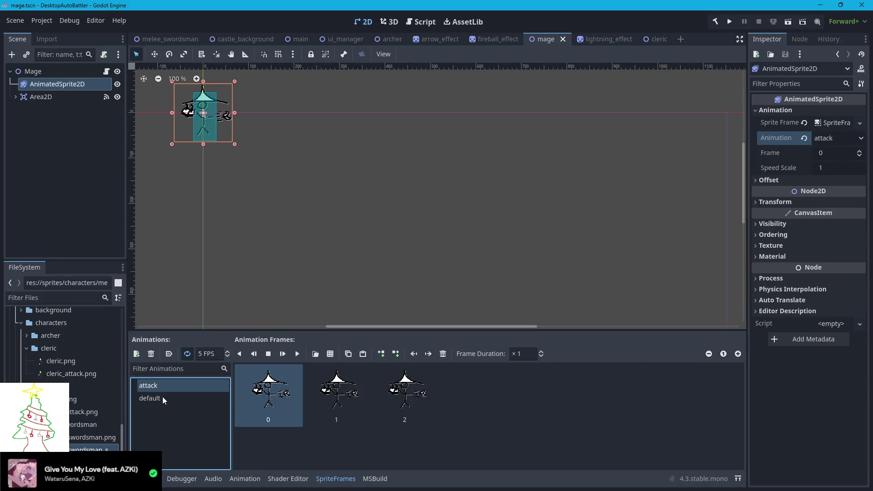
pyautogui.click(163, 398)
# Step: Revert the swordsman and archer sprites to the default animation and run the game
pyautogui.click(185, 42)
pyautogui.click(814, 141)
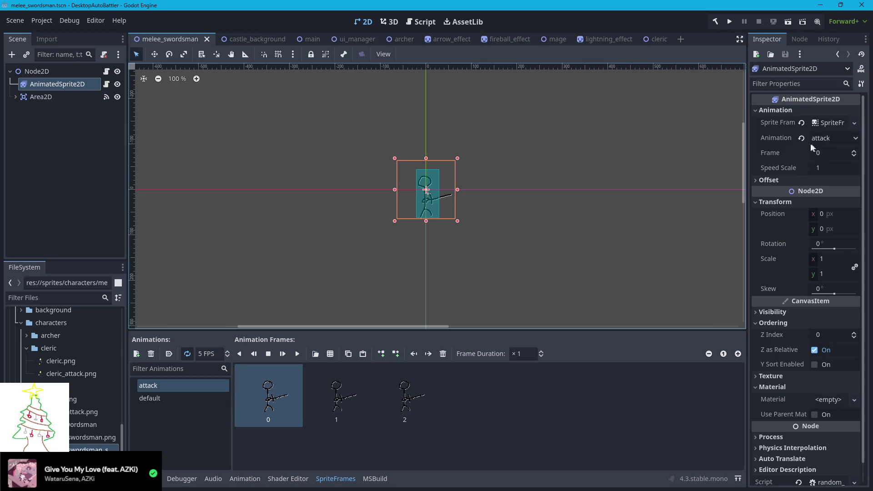
pyautogui.click(798, 140)
pyautogui.click(406, 40)
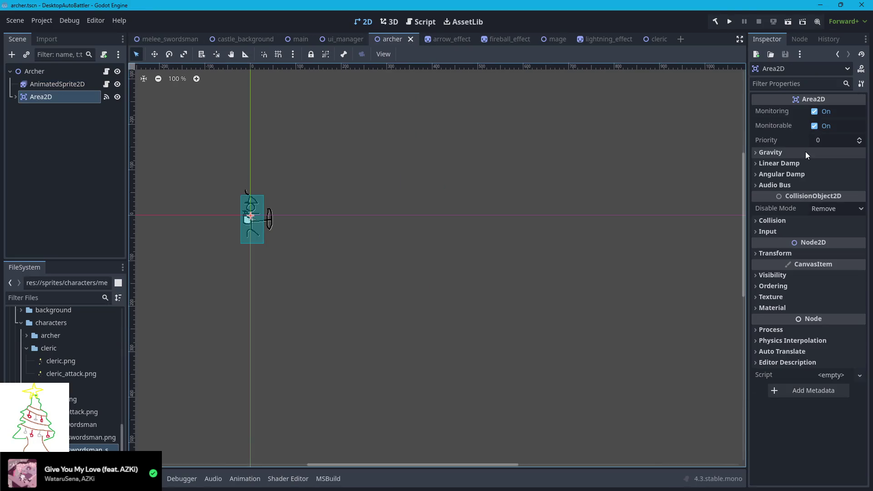
pyautogui.click(43, 86)
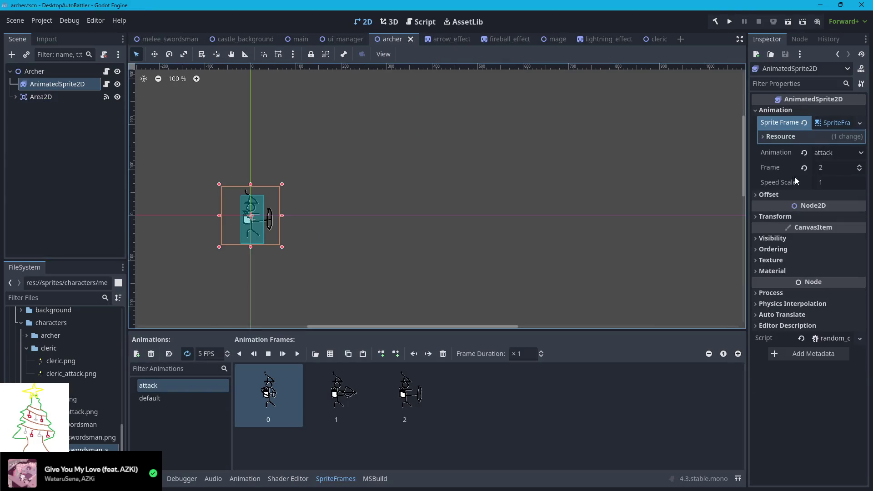
pyautogui.click(803, 152)
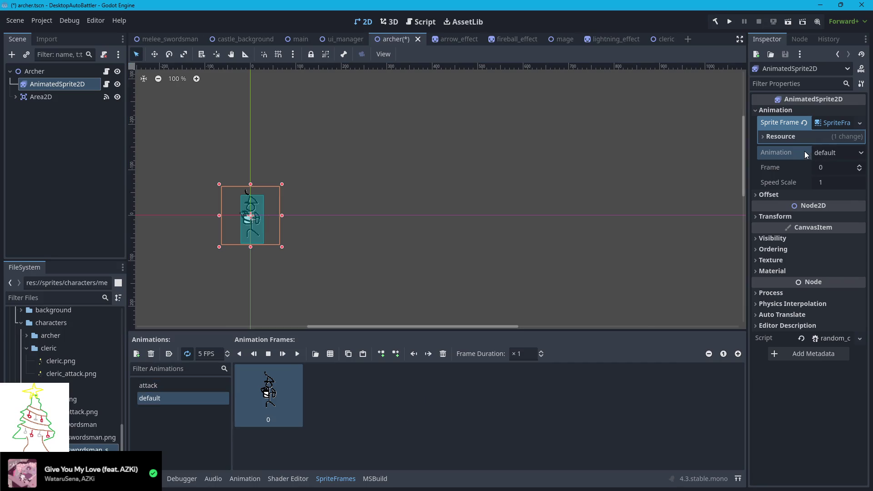
pyautogui.click(725, 22)
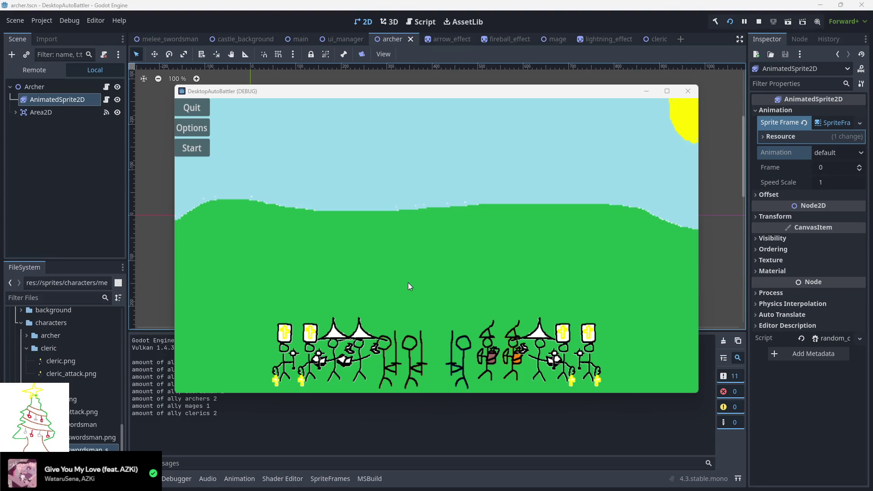
# Step: Focus the DesktopAutoBattler window to watch the new ally-archer battle
pyautogui.click(184, 150)
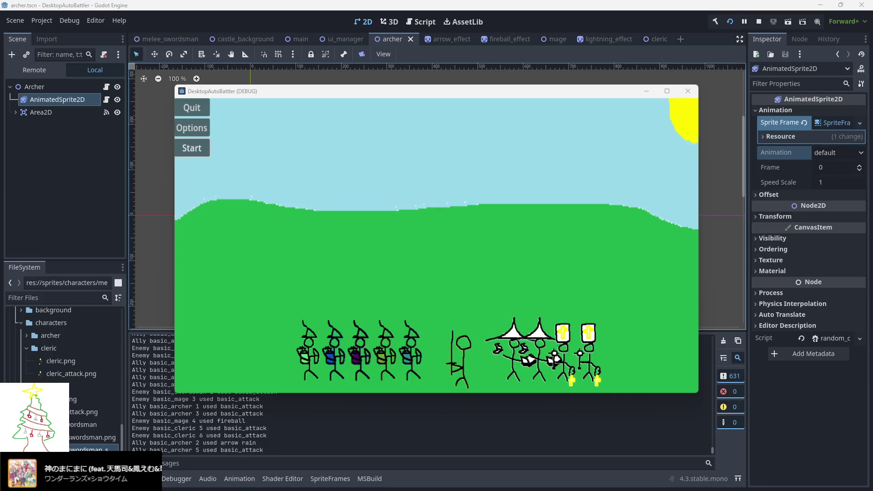
# Step: Check stat popups for Enemy basic_mage 3, Enemy basic_cleric 5 and Ally basic_archer 3
pyautogui.click(537, 357)
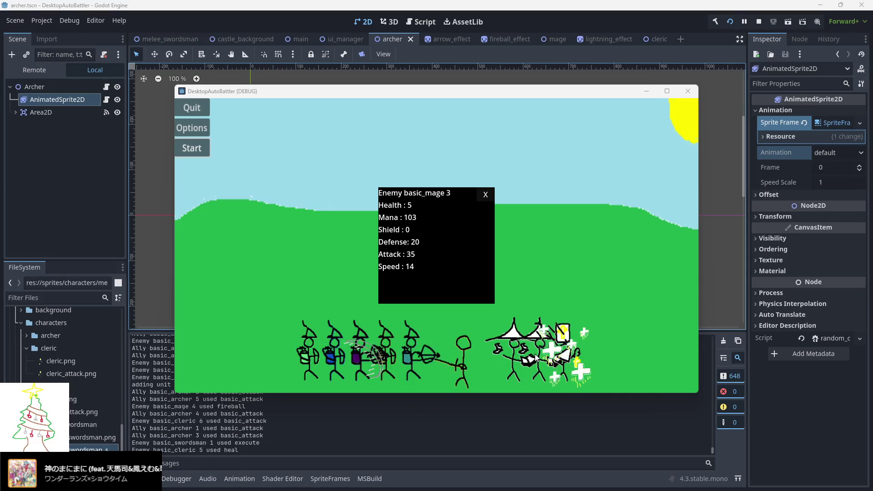
pyautogui.click(534, 354)
pyautogui.click(536, 354)
pyautogui.click(555, 353)
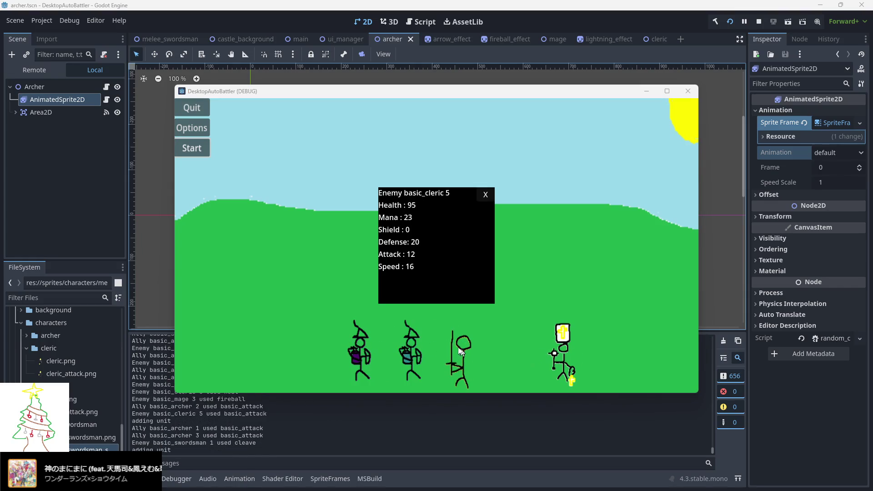
pyautogui.click(413, 349)
pyautogui.moveTo(471, 269)
pyautogui.mouseDown()
pyautogui.moveTo(268, 257)
pyautogui.moveTo(389, 343)
pyautogui.mouseUp()
pyautogui.click(369, 346)
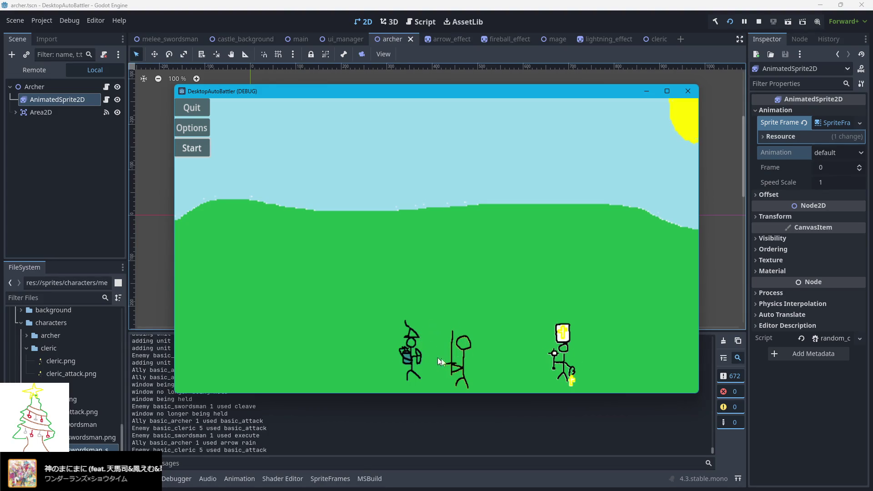
# Step: Open stats for ally mages 3–6, placing the mage 3 and 6 popups far left
pyautogui.moveTo(346, 92)
pyautogui.mouseDown()
pyautogui.moveTo(267, 122)
pyautogui.moveTo(260, 80)
pyautogui.moveTo(368, 84)
pyautogui.moveTo(388, 93)
pyautogui.mouseUp()
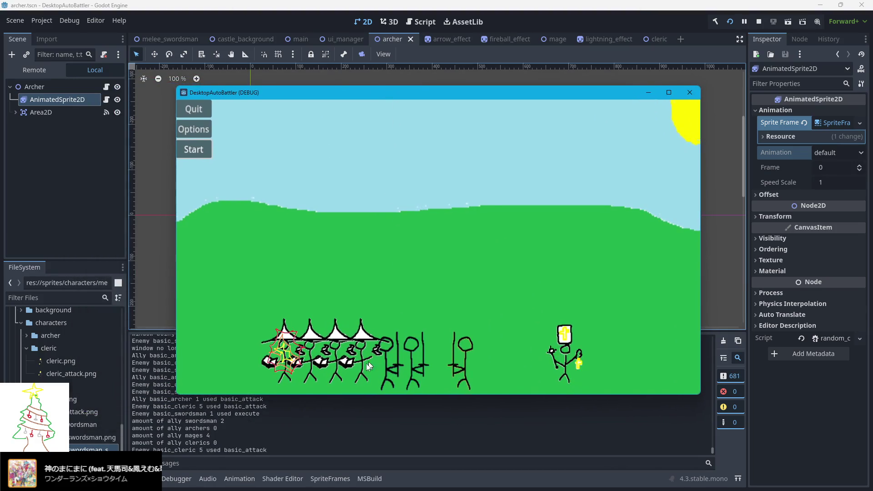
pyautogui.click(351, 370)
pyautogui.moveTo(421, 284)
pyautogui.mouseDown()
pyautogui.moveTo(293, 280)
pyautogui.moveTo(147, 331)
pyautogui.mouseUp()
pyautogui.click(314, 371)
pyautogui.click(291, 371)
pyautogui.click(335, 370)
pyautogui.moveTo(472, 268); pyautogui.dragTo(143, 232)
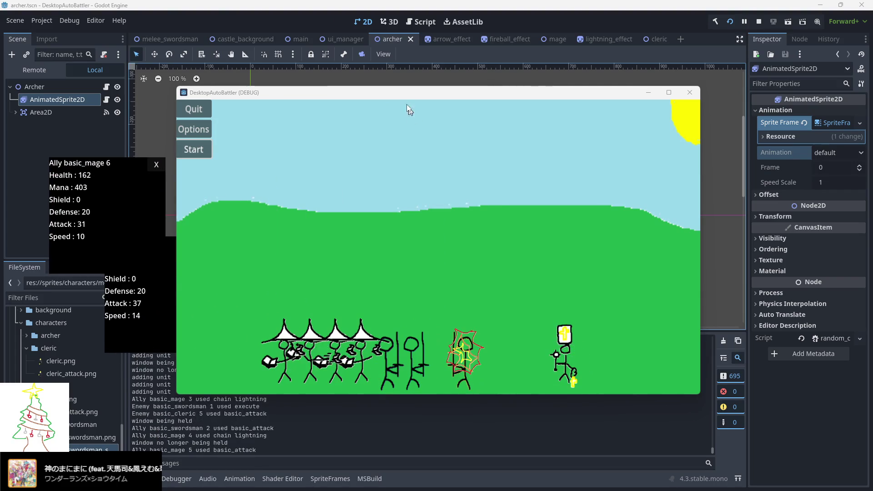
# Step: Spread the game window and mage popups around, then open Ally basic_swordsman 2's stats at lower left
pyautogui.moveTo(377, 92)
pyautogui.mouseDown()
pyautogui.moveTo(506, 117)
pyautogui.moveTo(507, 263)
pyautogui.moveTo(505, 238)
pyautogui.mouseUp()
pyautogui.moveTo(476, 209)
pyautogui.mouseDown()
pyautogui.moveTo(685, 161)
pyautogui.moveTo(491, 212)
pyautogui.moveTo(800, 237)
pyautogui.mouseUp()
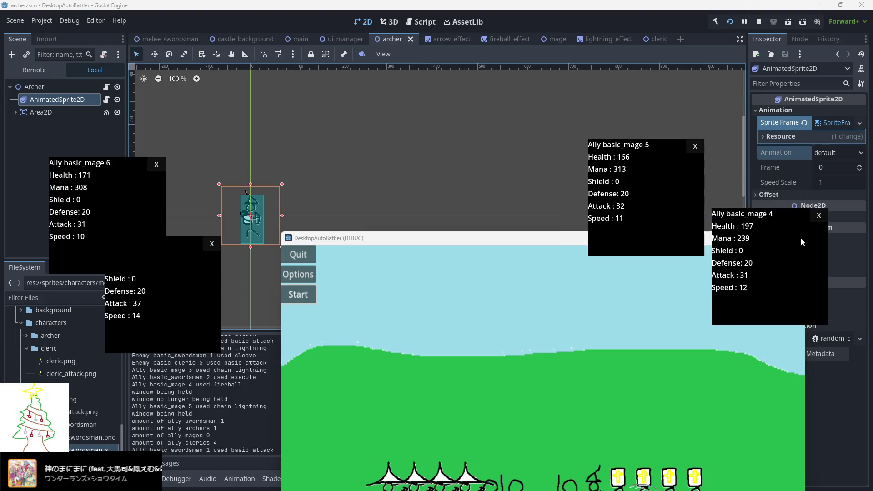
pyautogui.click(551, 243)
pyautogui.moveTo(500, 244)
pyautogui.mouseDown()
pyautogui.moveTo(414, 160)
pyautogui.moveTo(406, 170)
pyautogui.mouseUp()
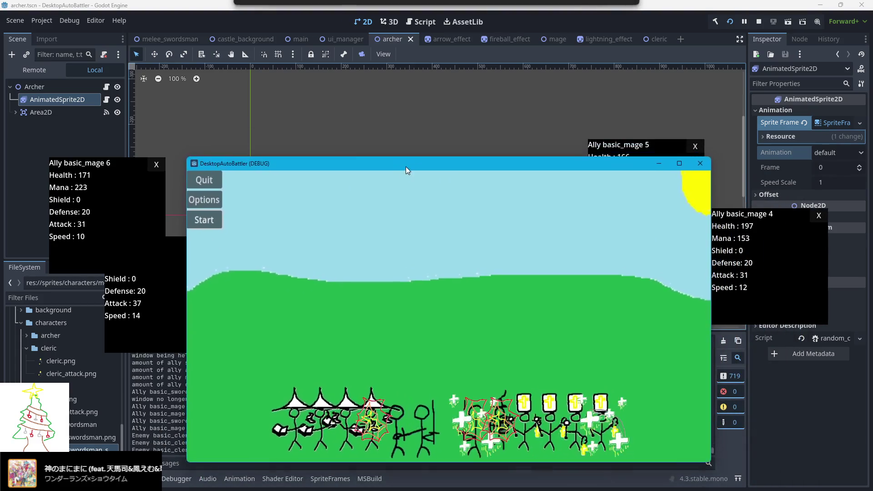
pyautogui.moveTo(631, 157)
pyautogui.mouseDown()
pyautogui.moveTo(695, 121)
pyautogui.moveTo(711, 95)
pyautogui.mouseUp()
pyautogui.moveTo(758, 264); pyautogui.dragTo(737, 255)
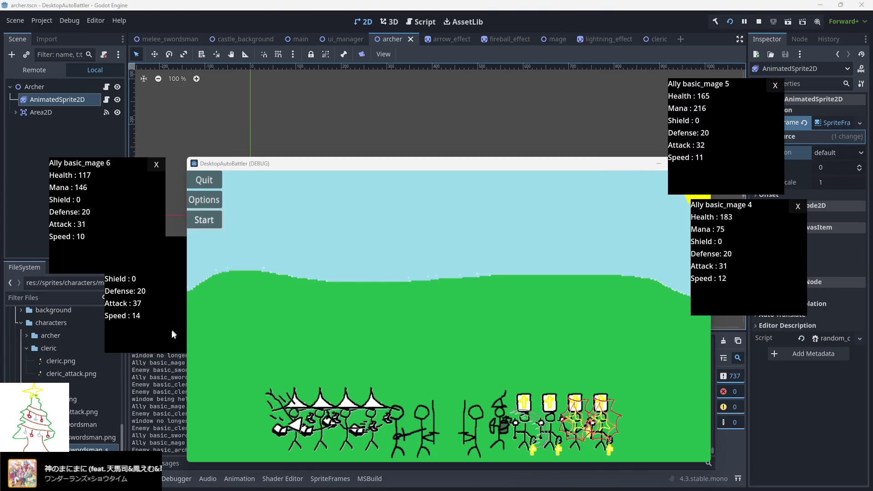
pyautogui.moveTo(171, 329); pyautogui.dragTo(160, 350)
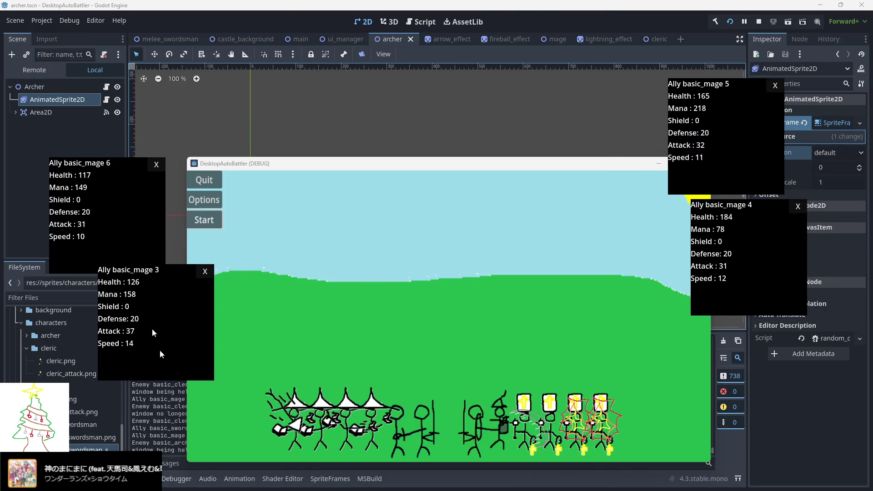
pyautogui.click(371, 163)
pyautogui.moveTo(367, 165); pyautogui.dragTo(355, 128)
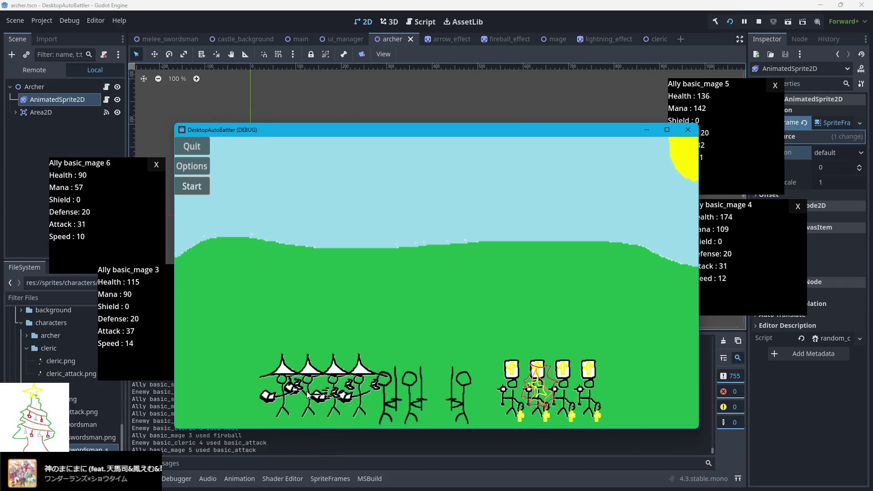
pyautogui.click(383, 394)
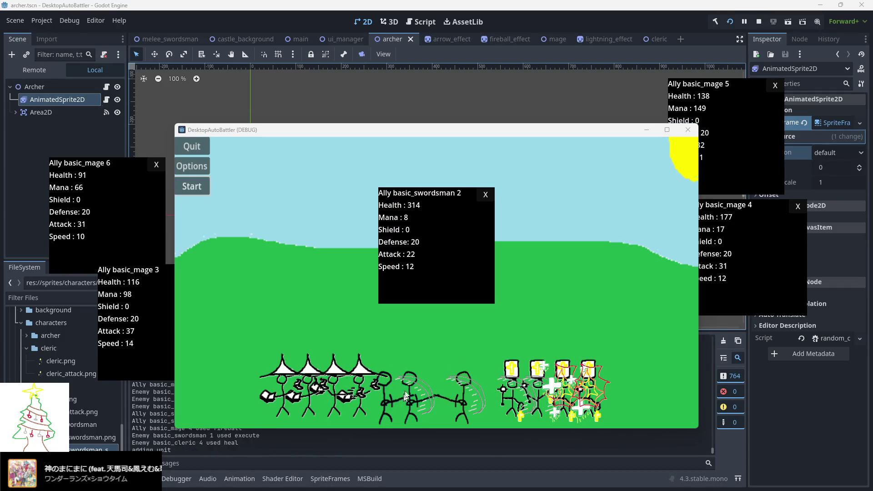
pyautogui.moveTo(432, 261)
pyautogui.mouseDown()
pyautogui.moveTo(89, 400)
pyautogui.moveTo(75, 413)
pyautogui.mouseUp()
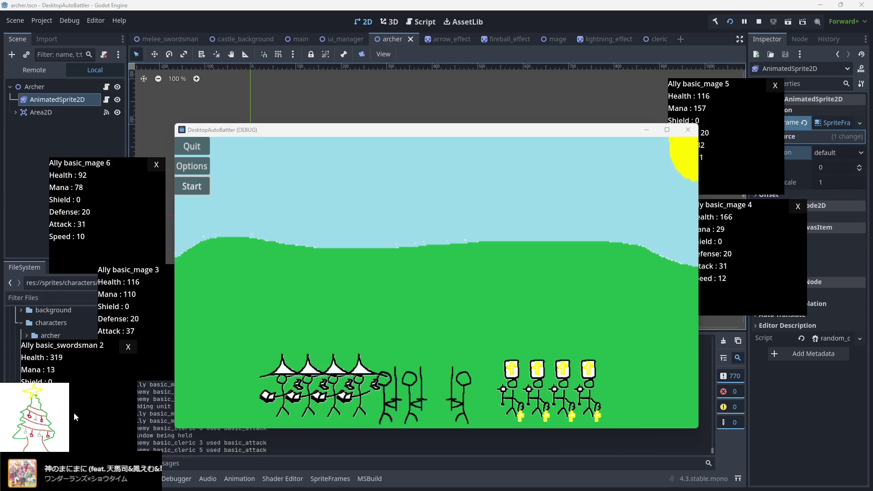